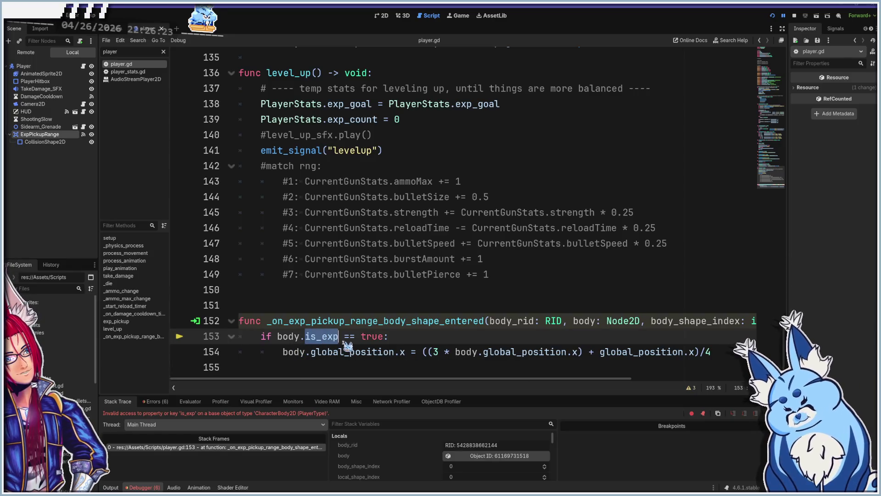
- Replace line 153's is_exp check with body.name.contains("exp"), then save and run the game
drag(365, 343, 385, 343)
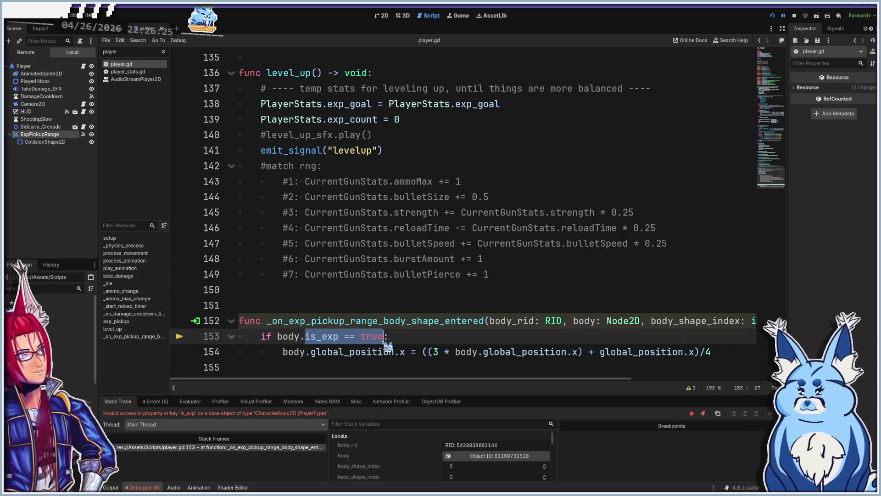
key(BackSpace)
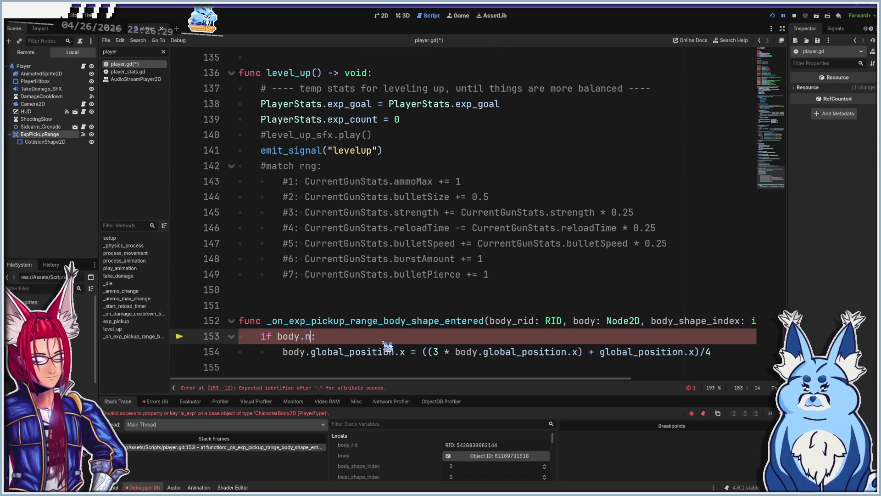
text(ame.con)
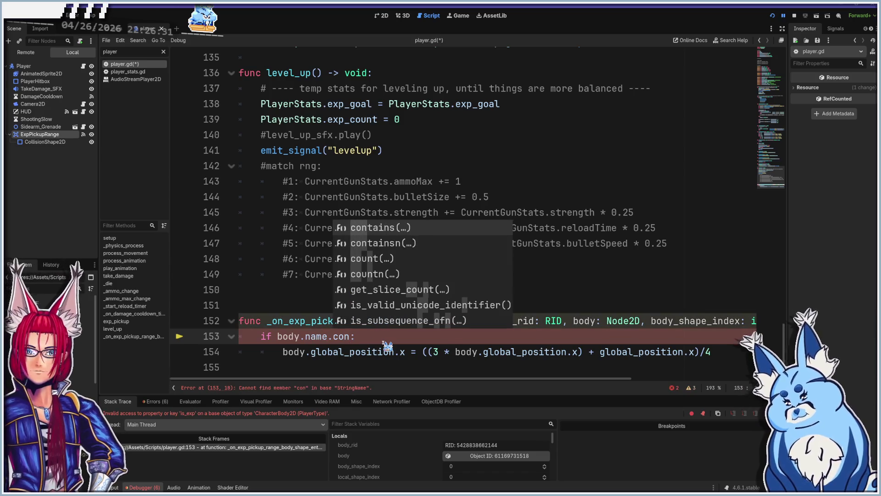
key(Return)
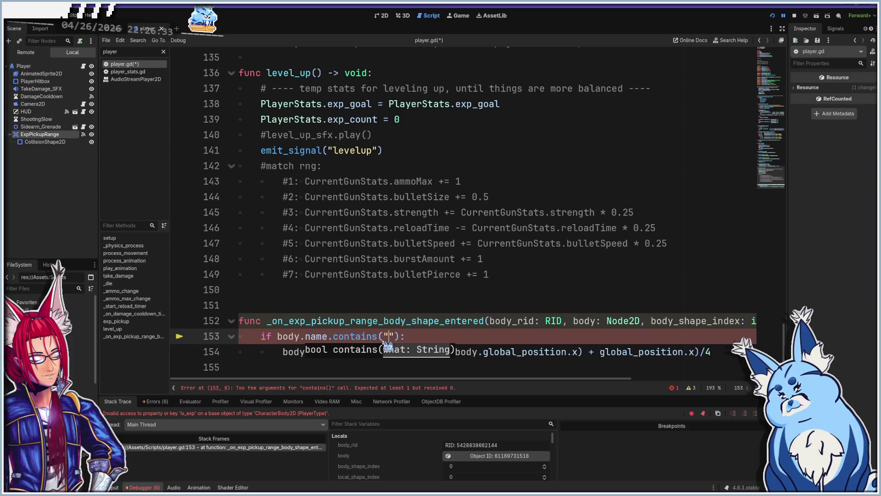
text(exp)
click(450, 335)
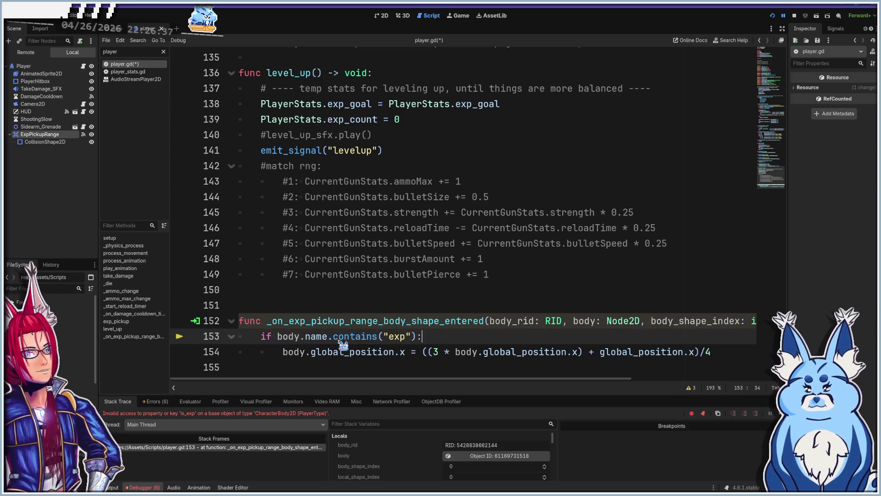
key(F5)
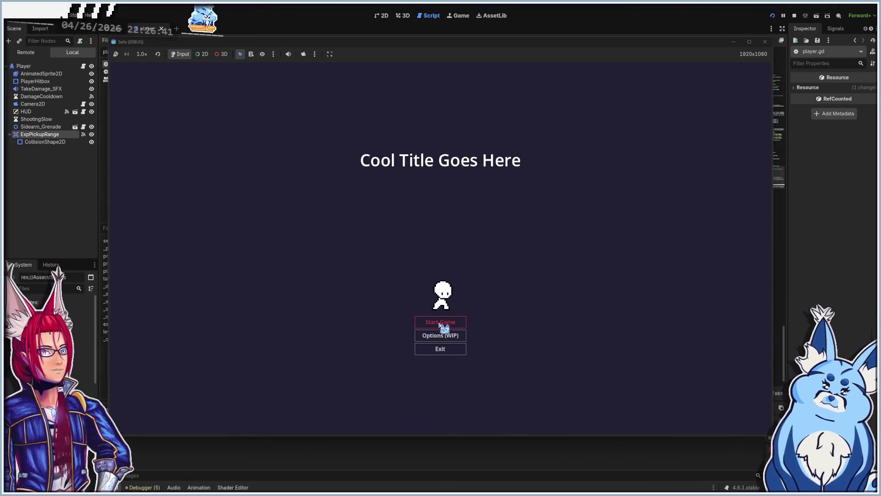
- Start a new game, pick a weapon, and move around shooting at a nearby enemy
click(440, 324)
click(445, 258)
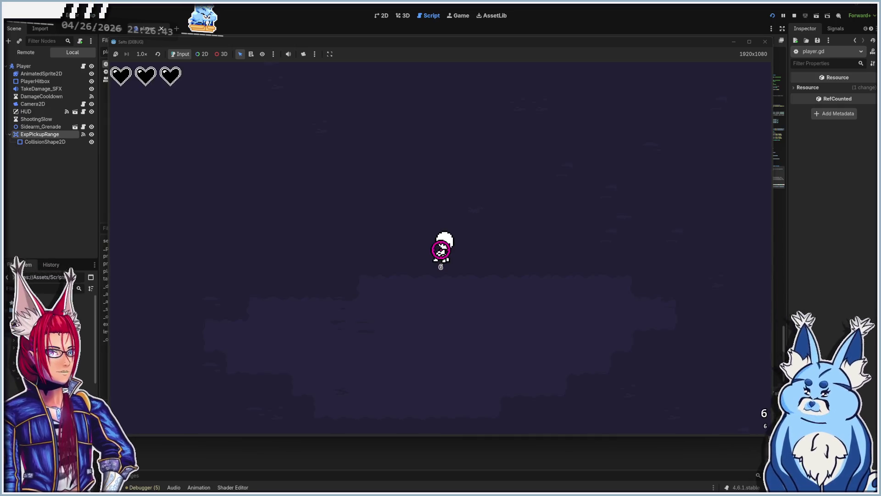
key(a)
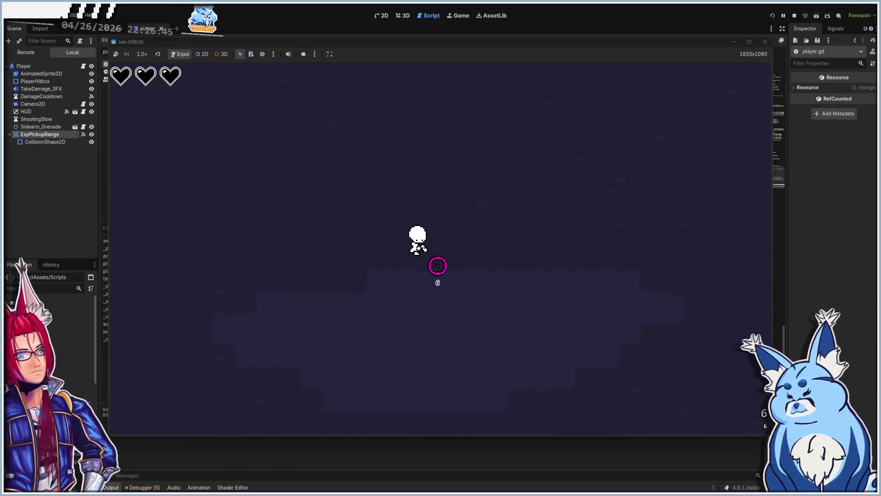
key(d)
key(a)
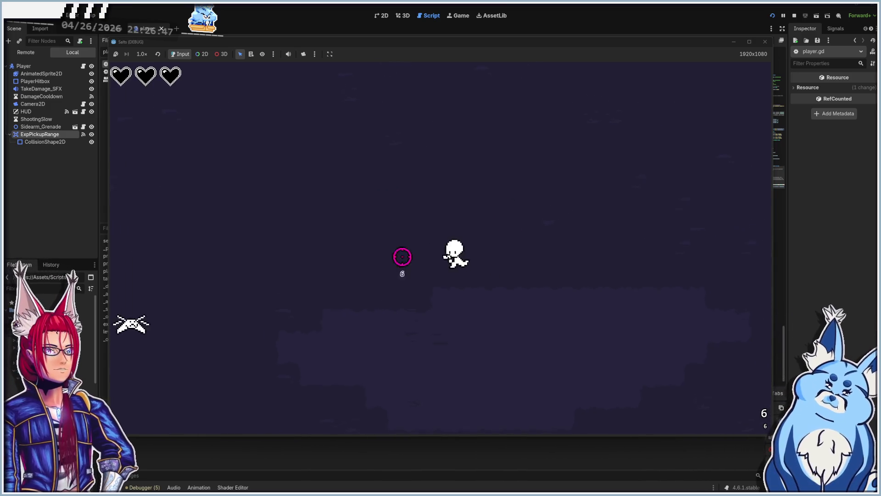
key(w)
click(282, 289)
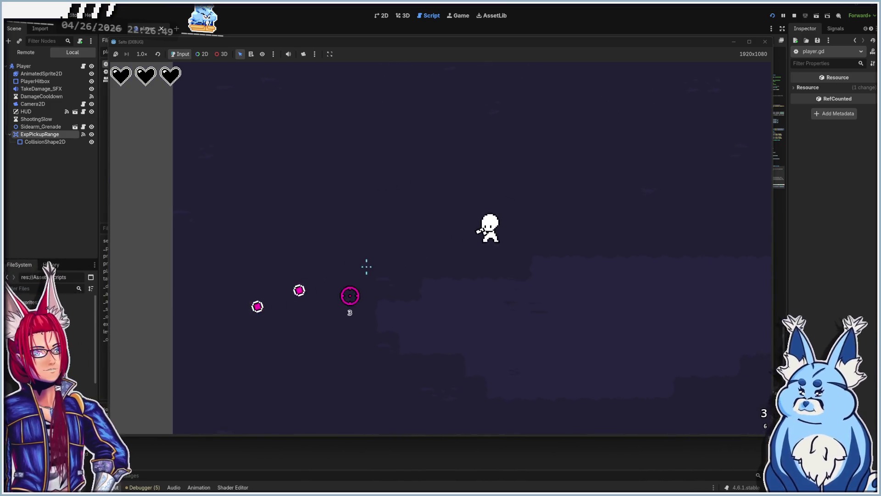
- Walk the player left past the dropped orbs to the map edge, then close the game
key(a)
key(a)
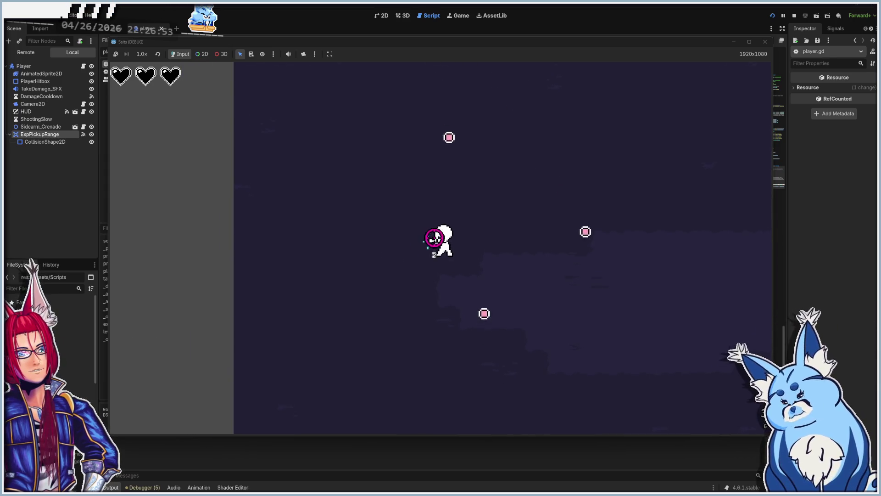
key(a)
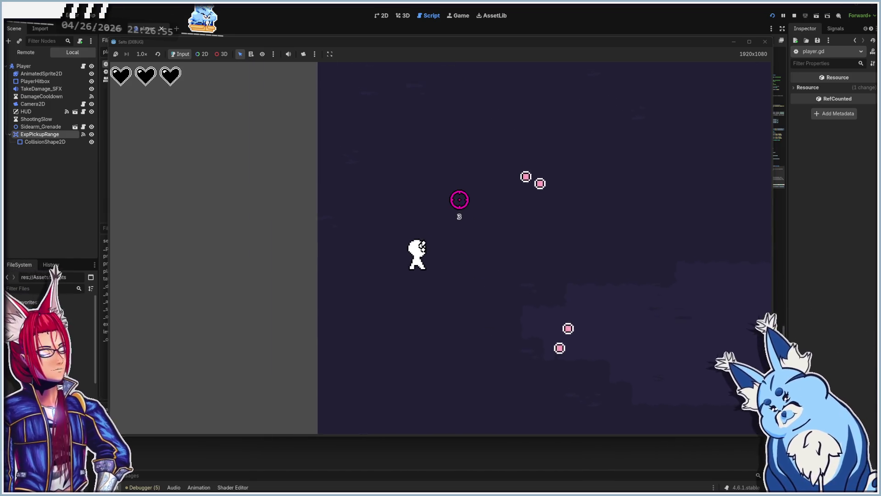
key(a)
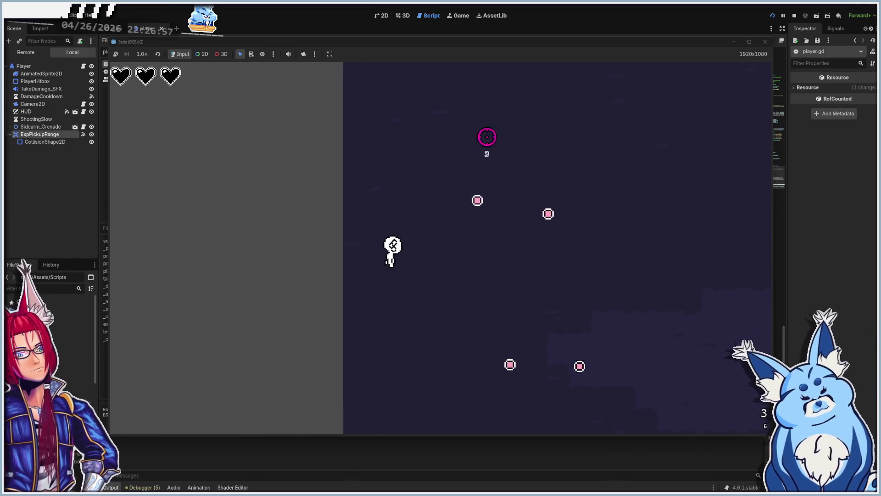
key(w)
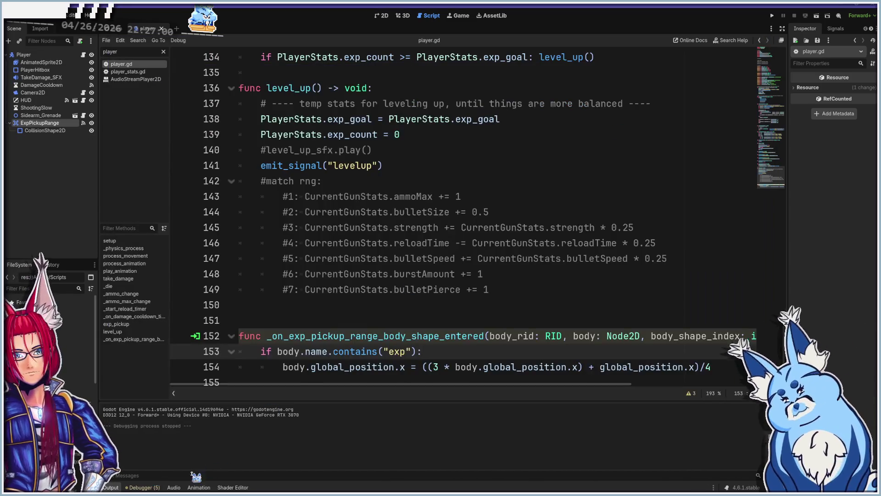
click(154, 487)
- Inspect the script warnings, then return to the contains check on line 153 of player.gd
click(156, 401)
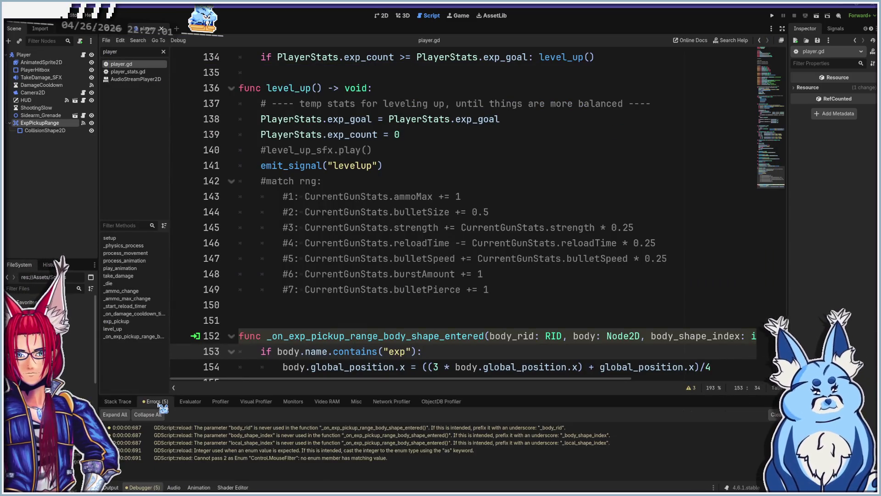
click(221, 457)
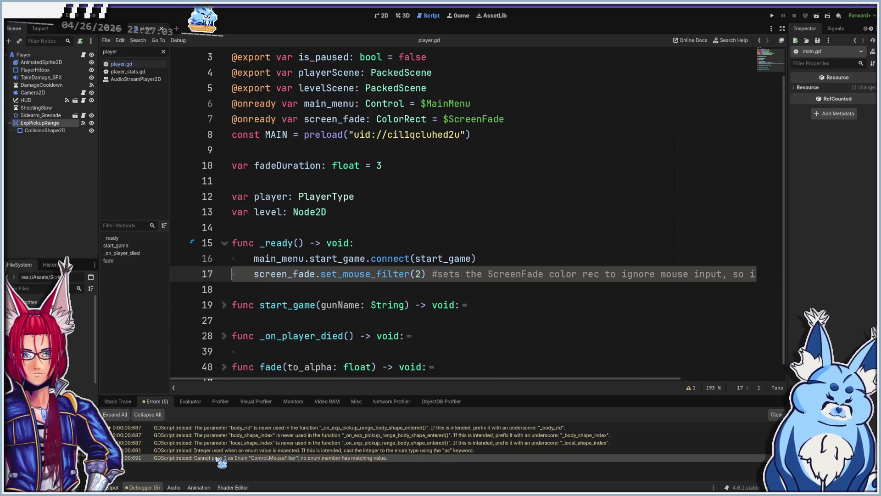
click(225, 451)
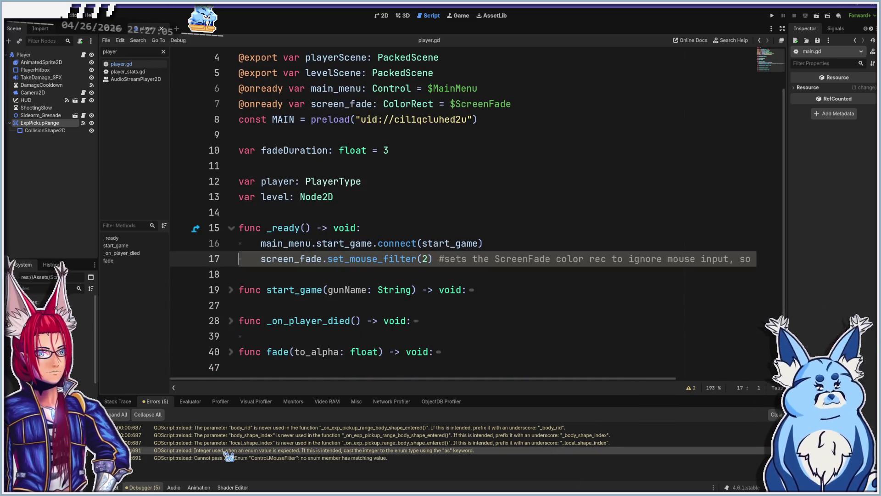
mouse_move(214, 455)
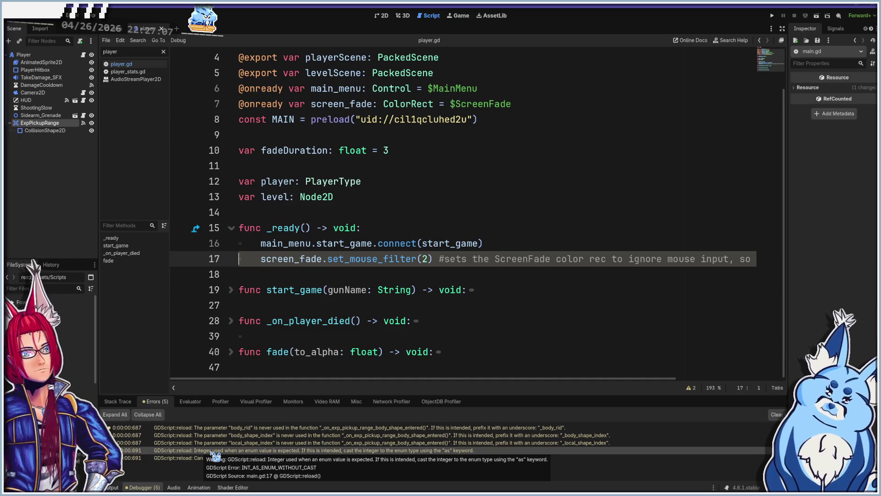
click(218, 442)
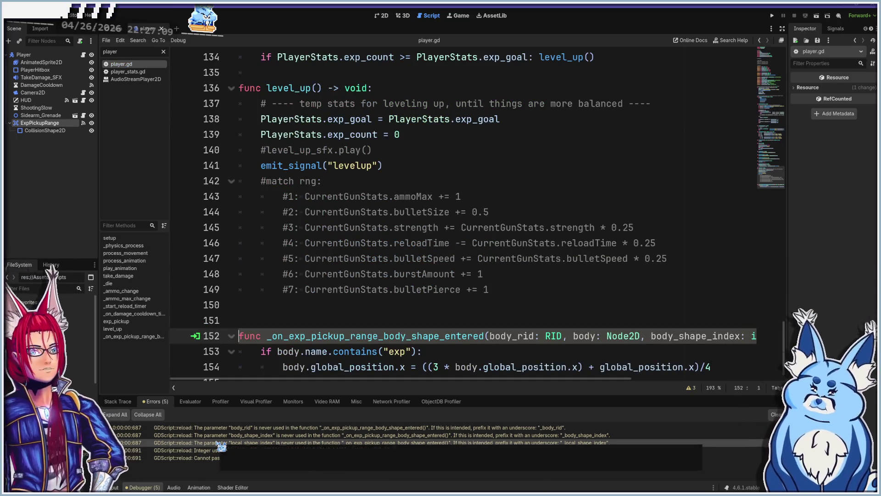
scroll(431, 311, down, 1)
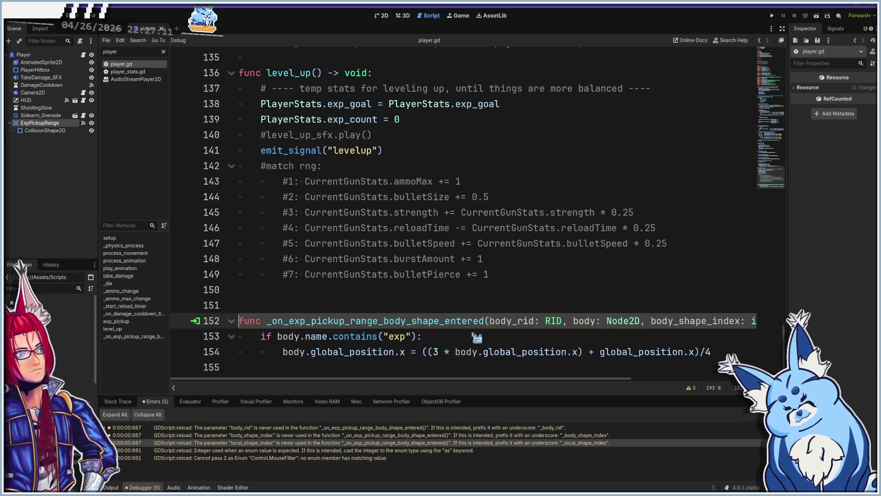
click(444, 337)
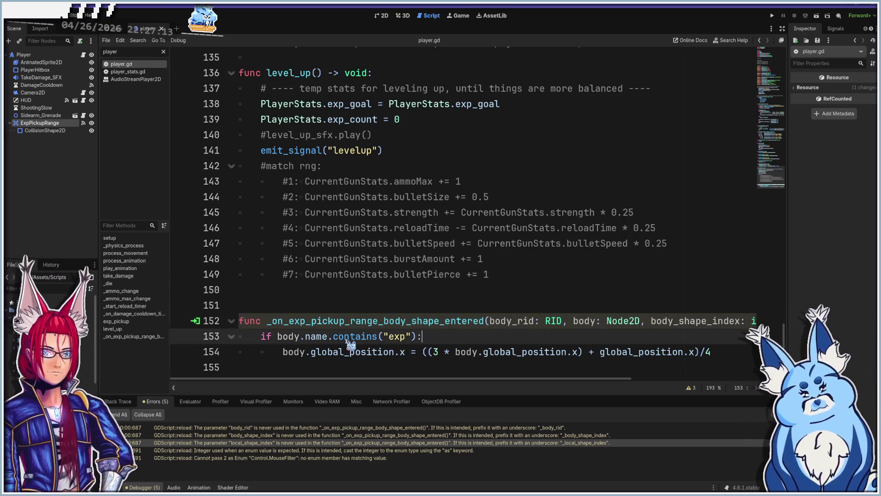
- Capitalise the check to "Exp", rerun the game, and start playing with the Shotgun
text(E)
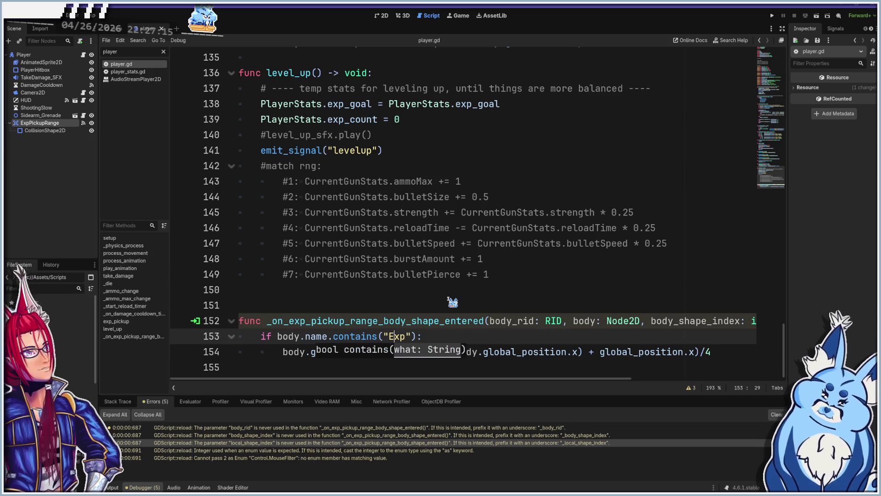
key(F5)
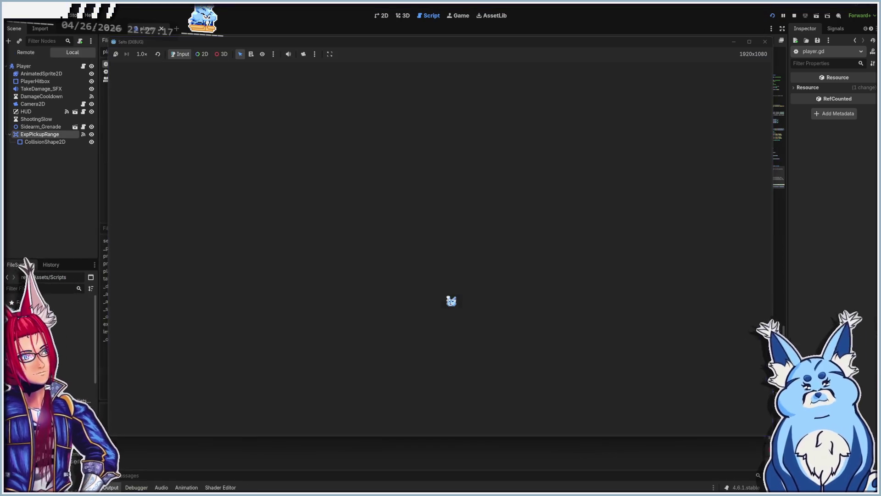
click(452, 321)
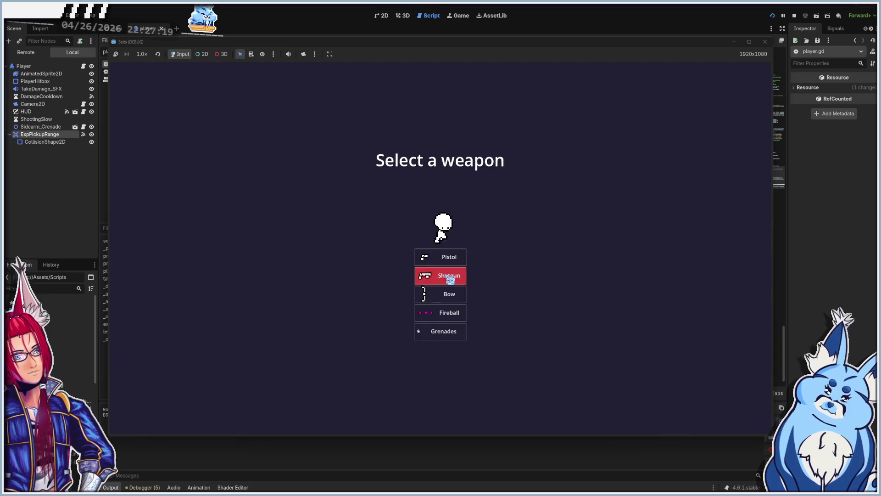
click(439, 275)
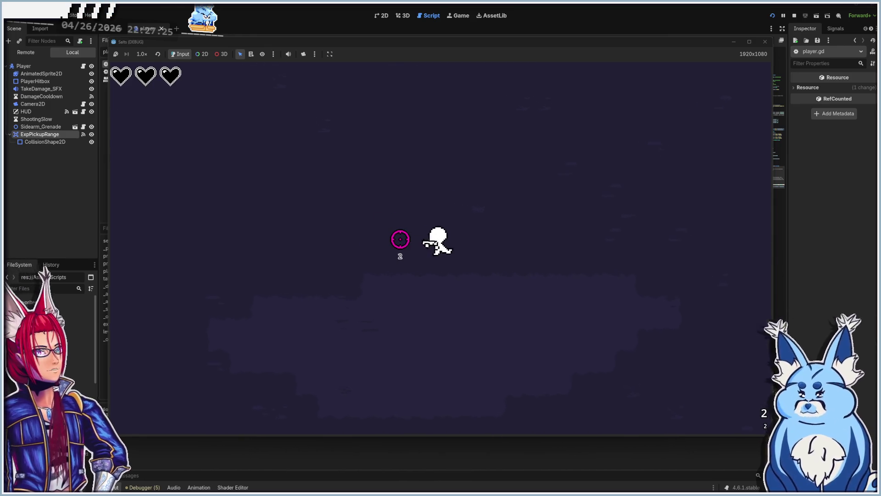
- Move around the arena shooting and throwing a grenade at enemies, then stop the game
key(a)
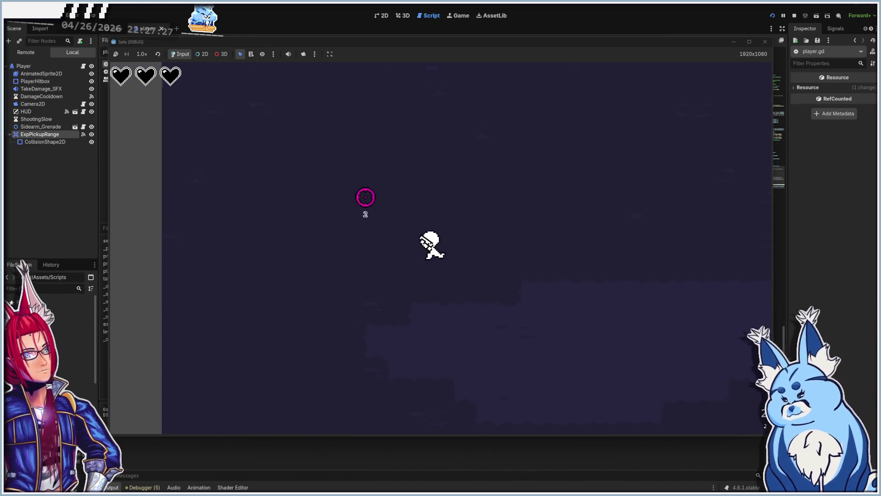
key(d)
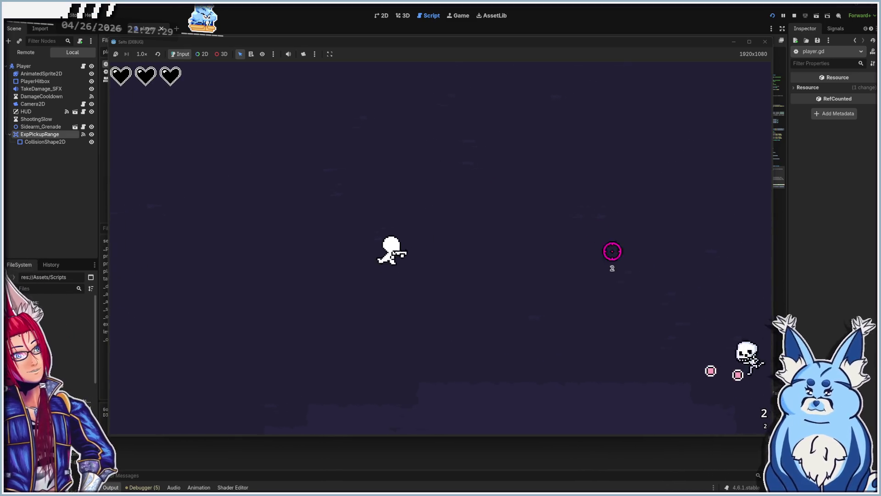
key(w)
click(611, 305)
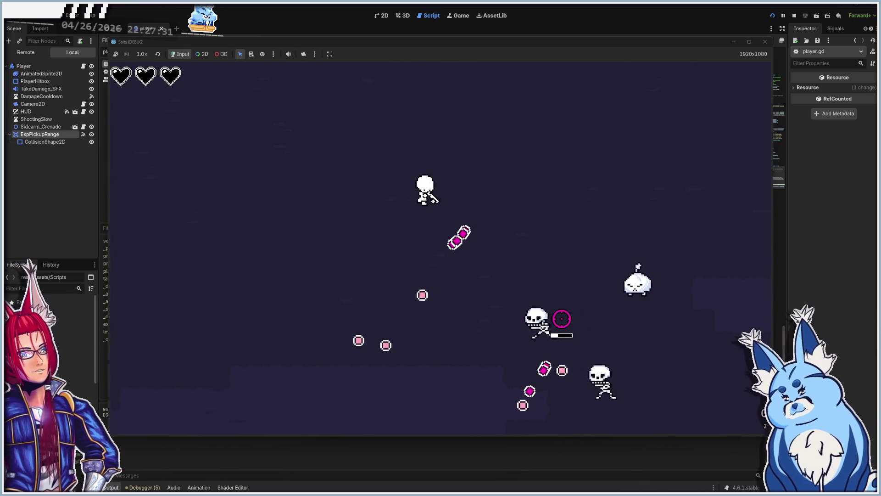
key(d)
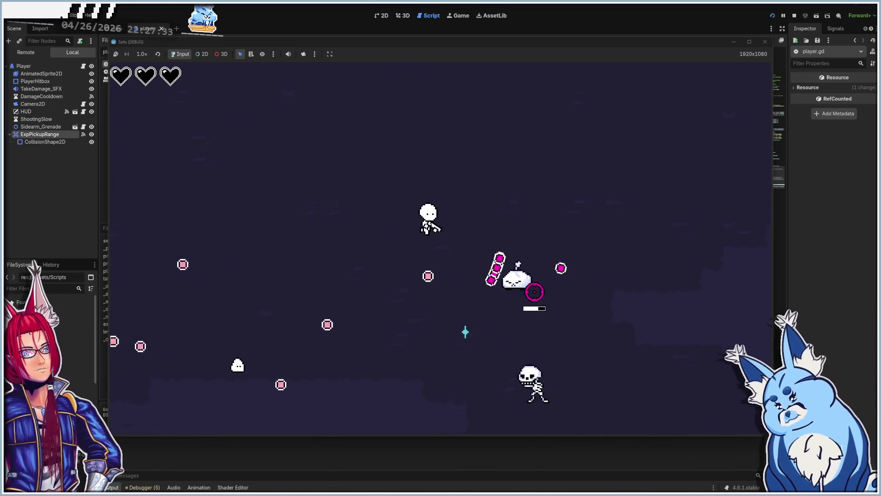
key(s)
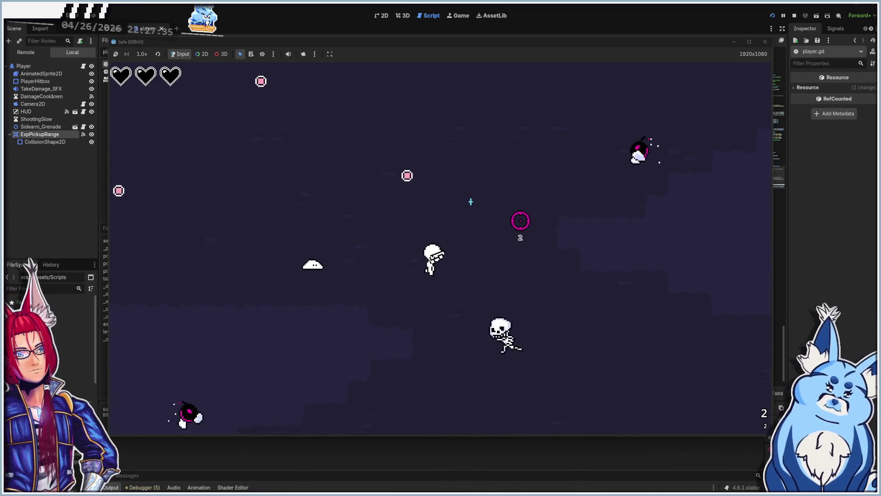
key(w)
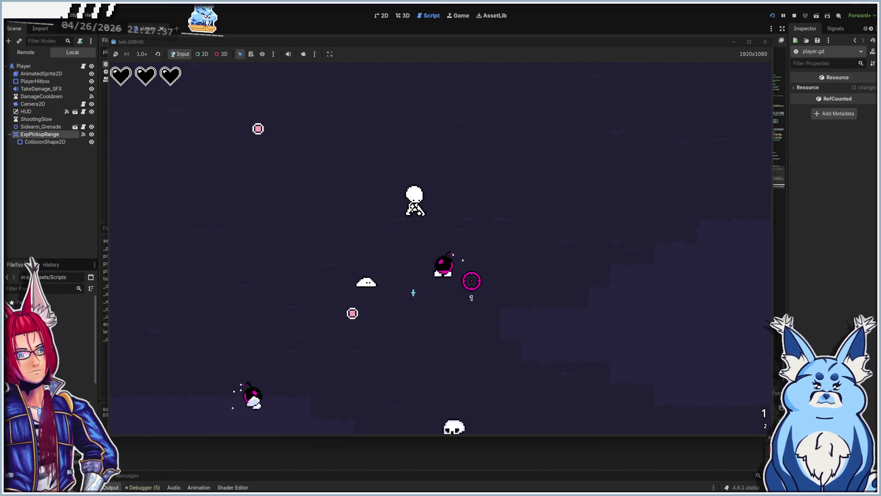
click(459, 287)
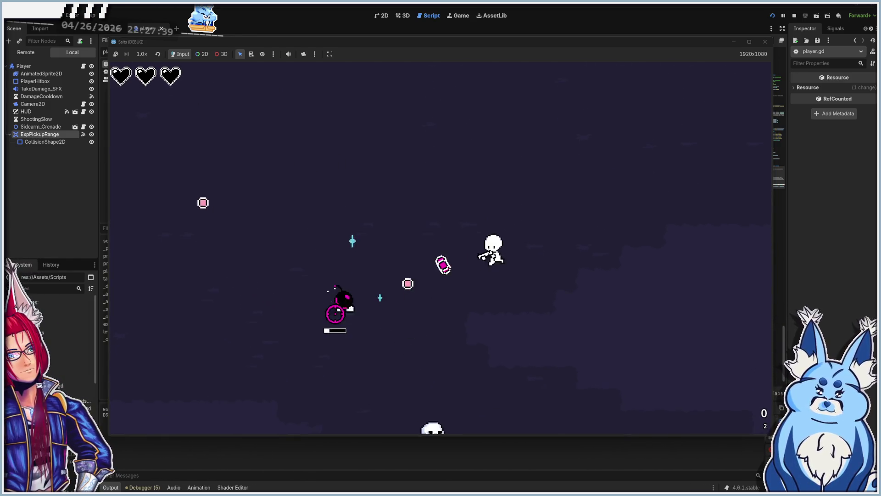
key(s)
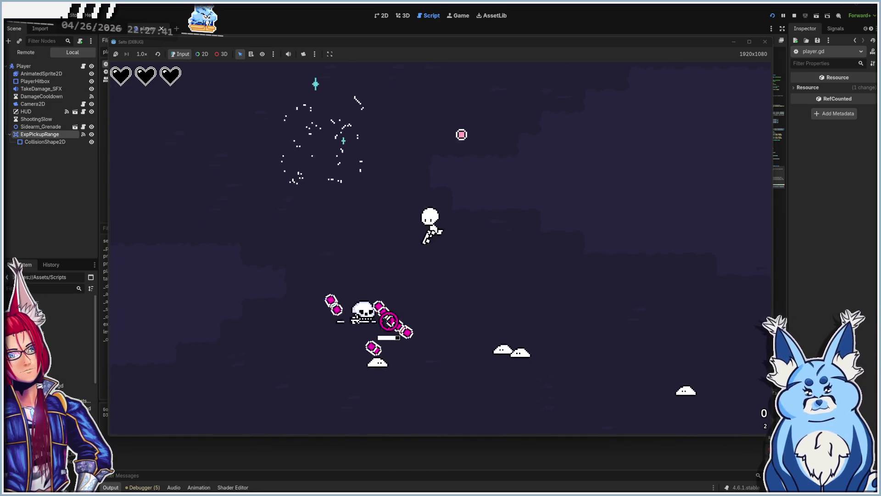
key(w)
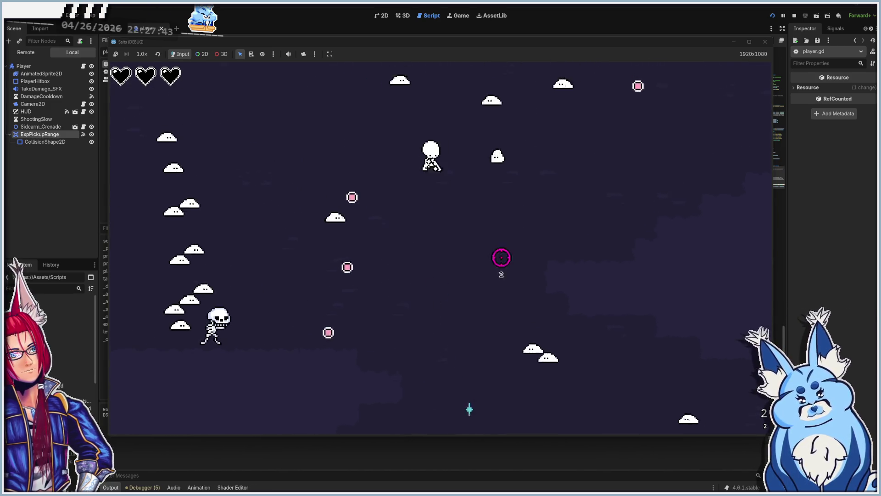
click(764, 41)
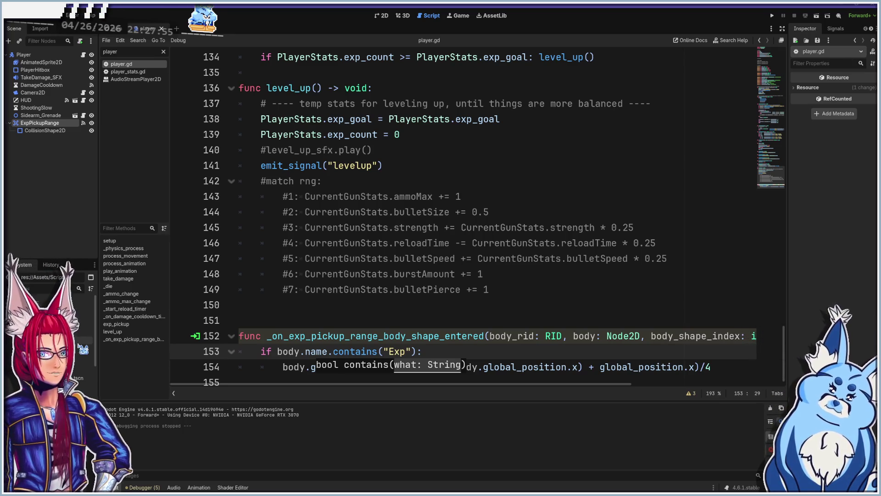
- Open exp1.tscn, then change player.gd's contains() string to "EXP" and run the game
double_click(75, 391)
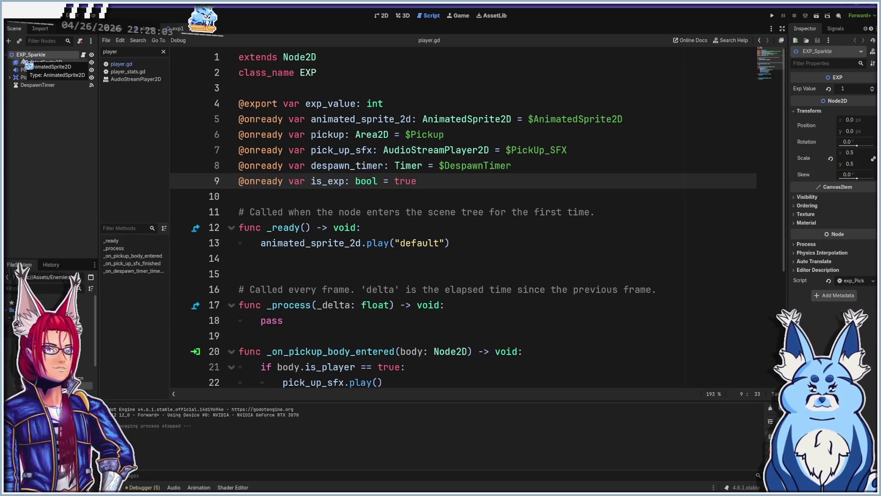
click(133, 65)
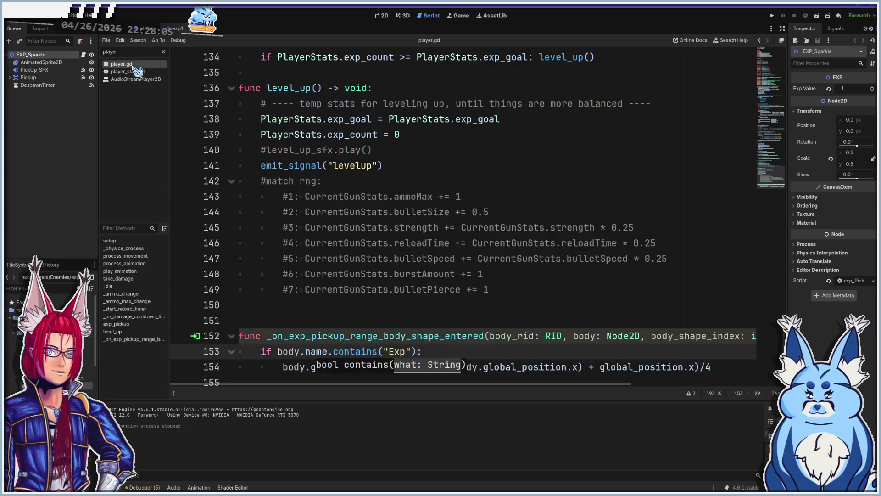
scroll(433, 307, down, 1)
text(X)
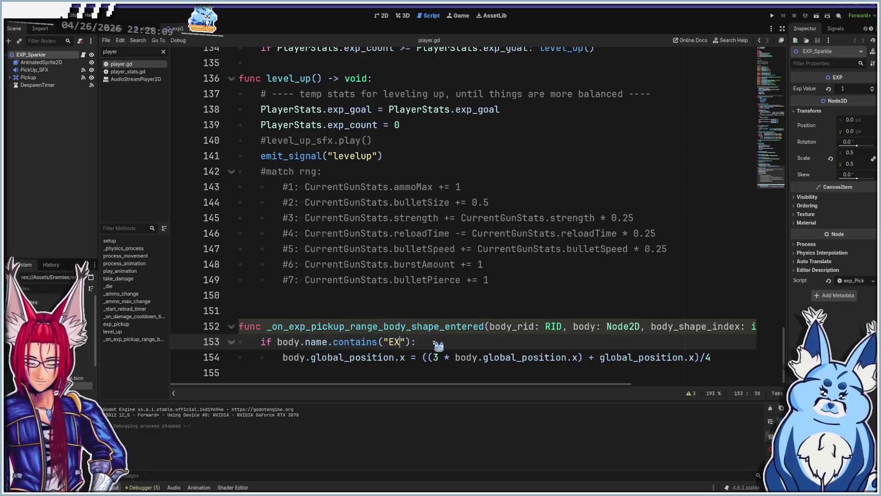
text(P)
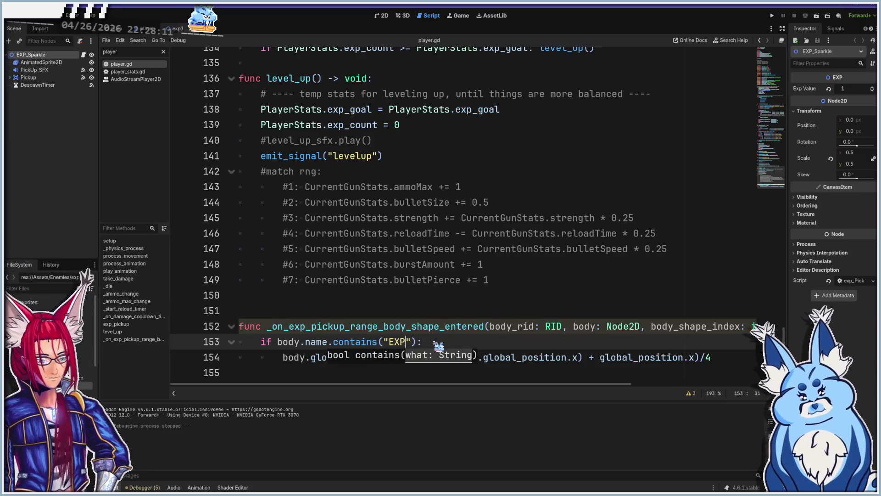
key(F5)
- Start a game with the Pistol, shoot an approaching ghost, reload, and run around
click(446, 320)
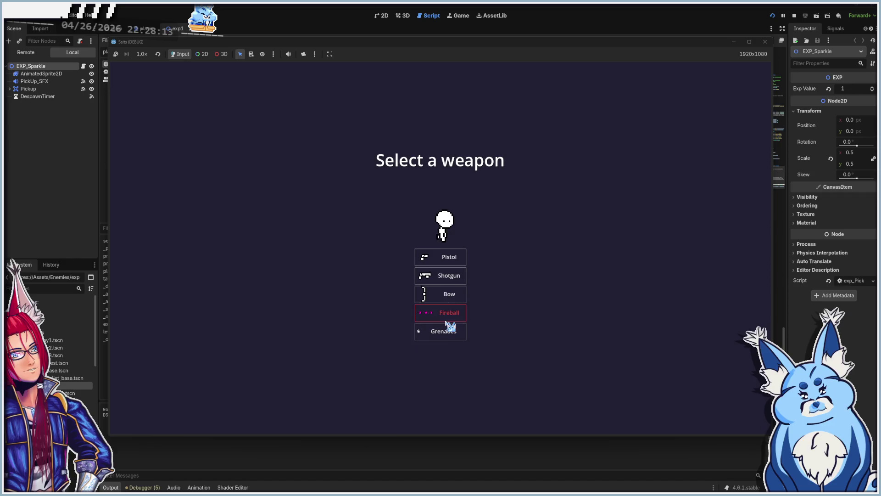
click(448, 259)
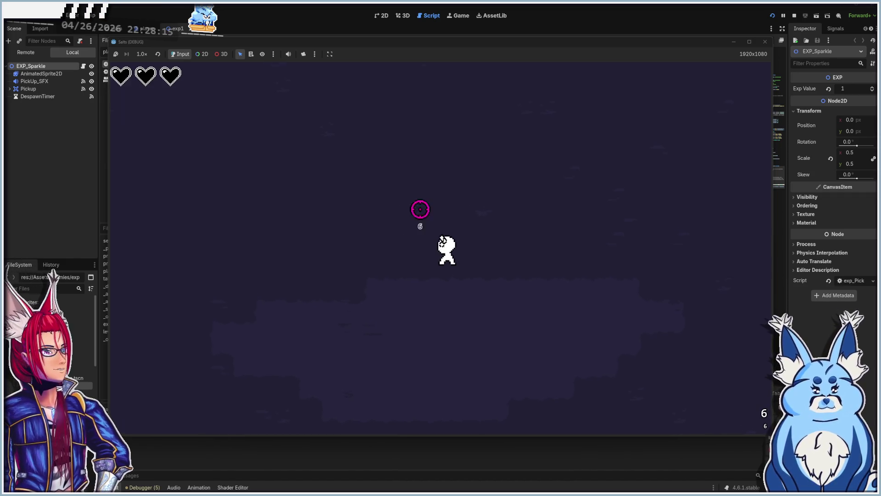
key(a)
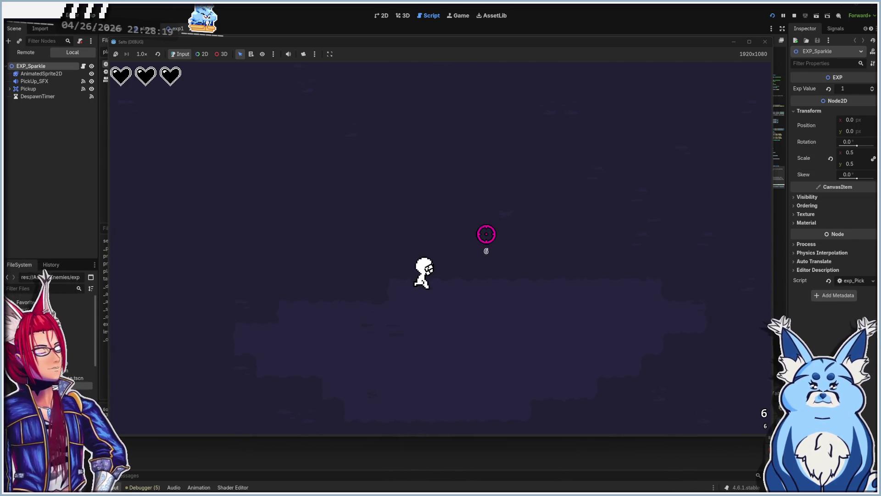
click(505, 162)
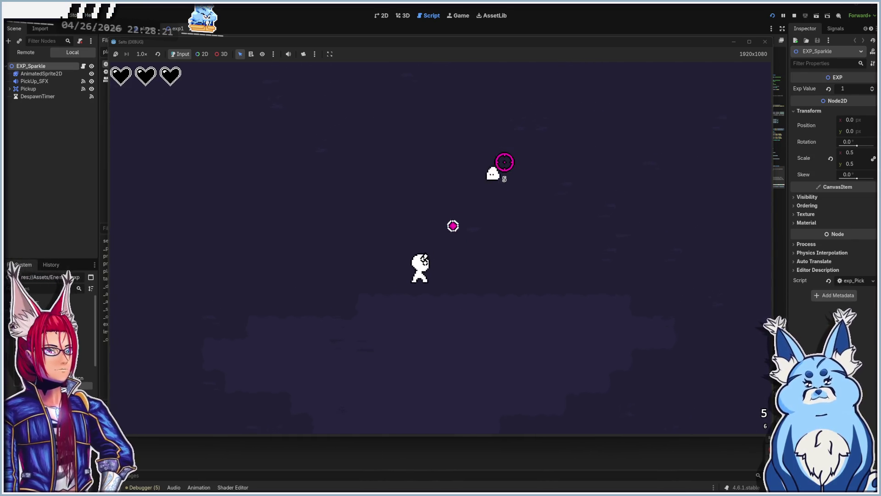
key(r)
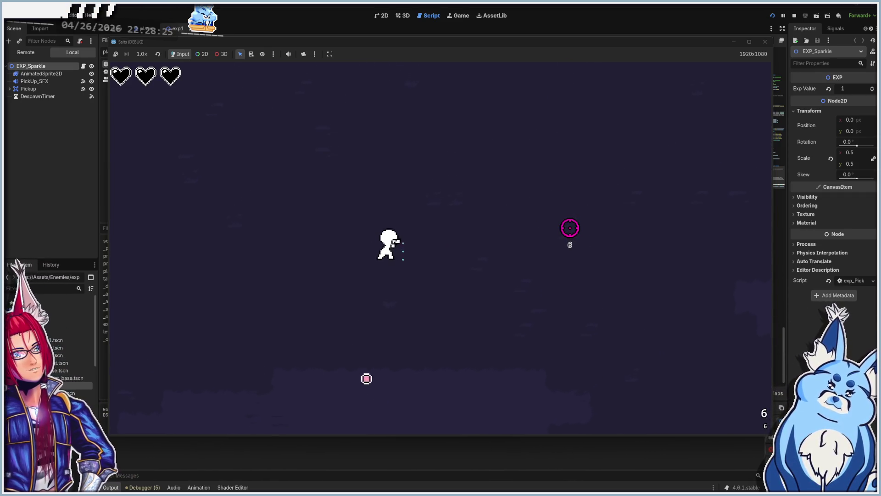
key(w)
key(d)
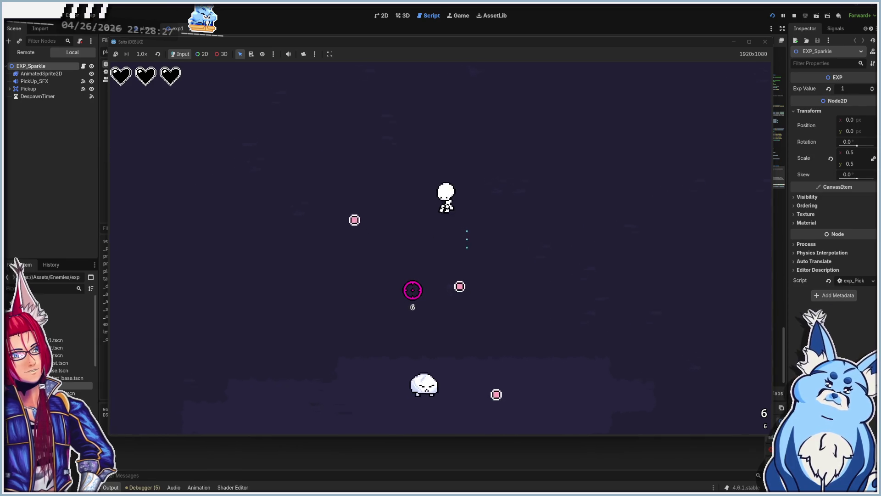
key(s)
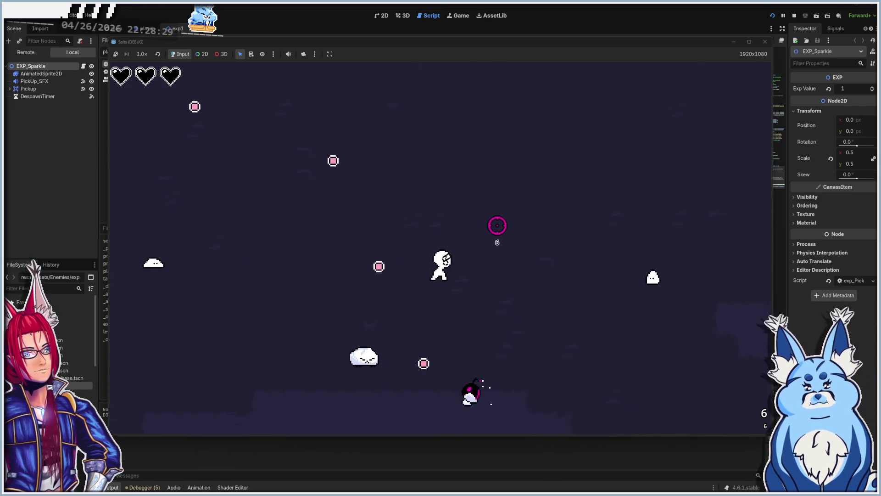
- Fire repeatedly at the nearby enemy clusters to kill them and drop orbs
click(518, 256)
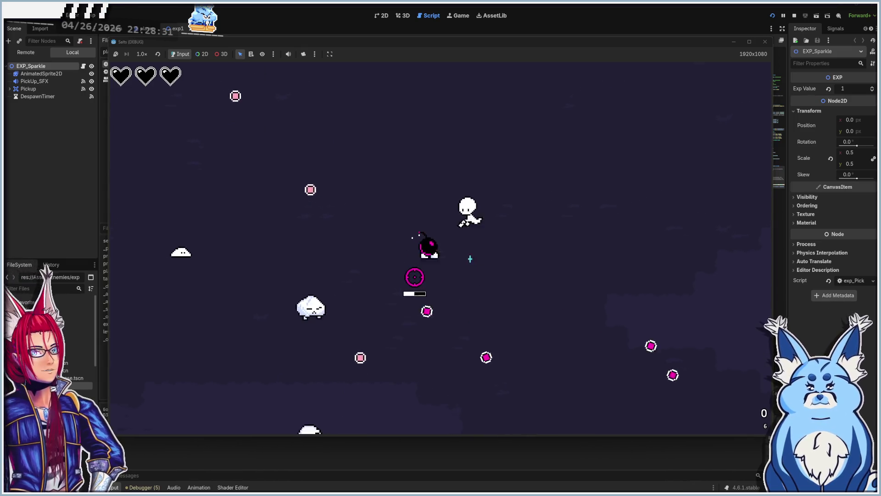
click(389, 265)
click(380, 262)
click(376, 264)
click(370, 269)
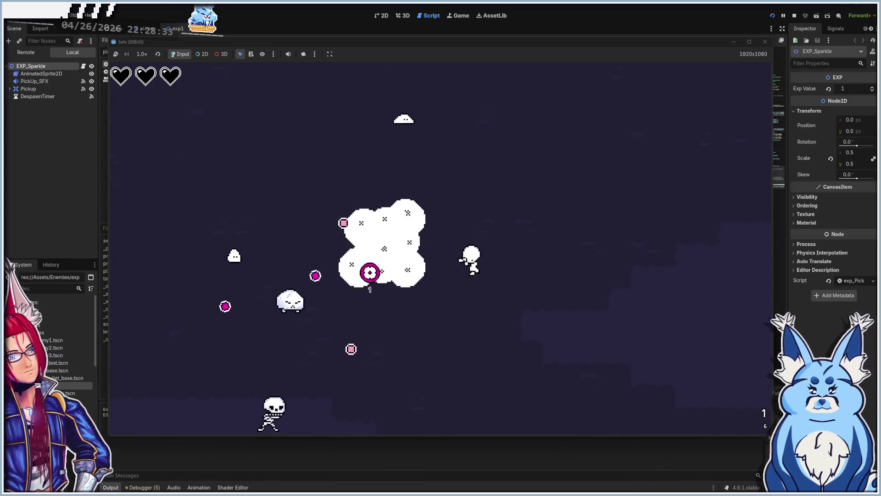
click(349, 294)
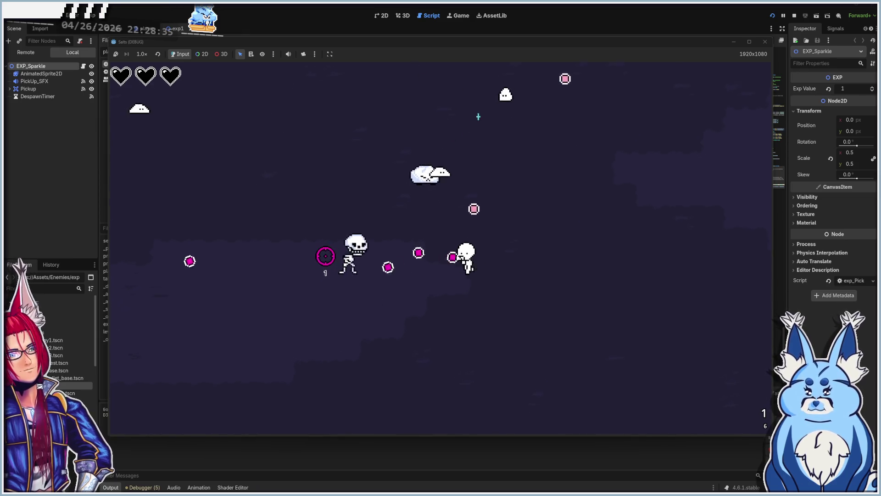
click(517, 243)
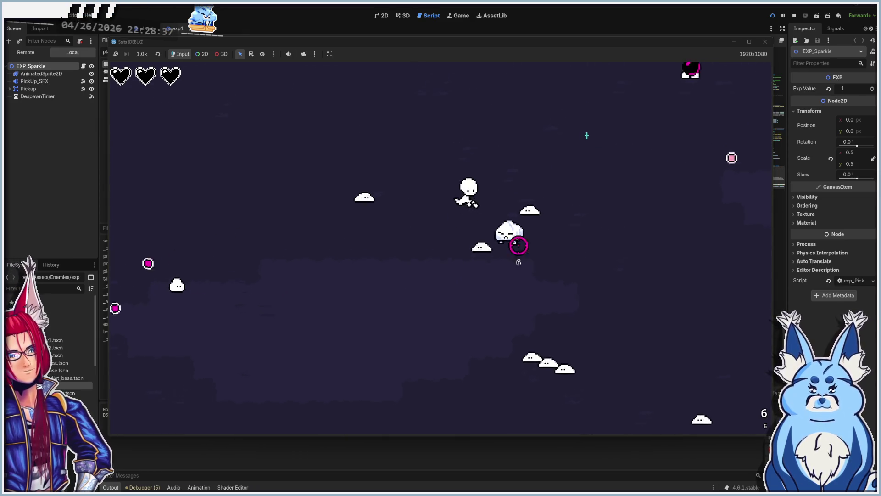
click(484, 265)
click(495, 229)
click(505, 193)
click(500, 186)
click(484, 187)
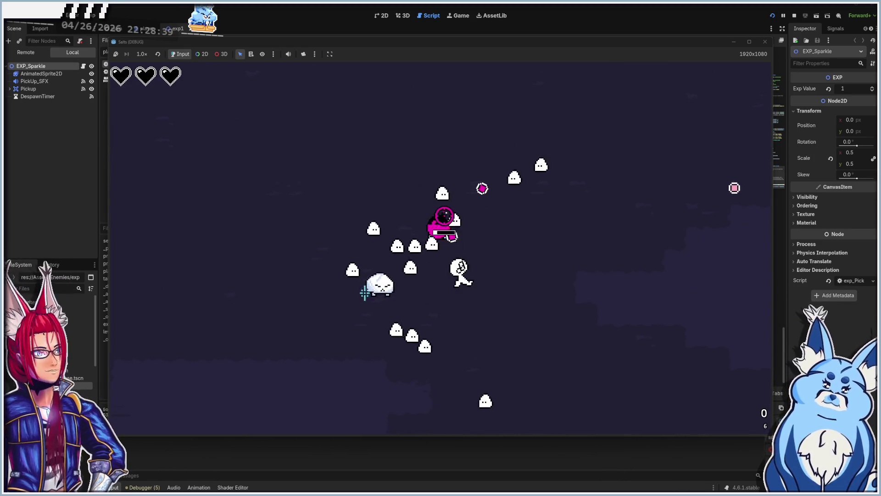
- Move toward the EXP orbs to collect them and choose the Faster Reload upgrade
key(a)
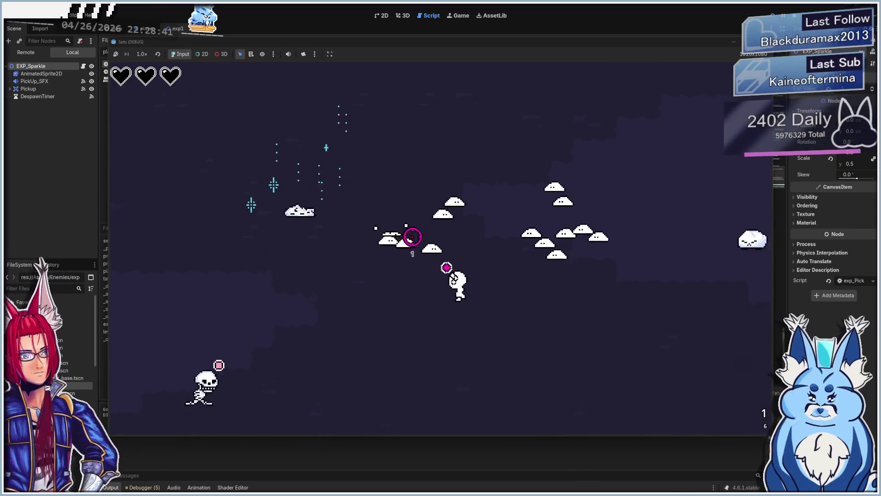
key(w)
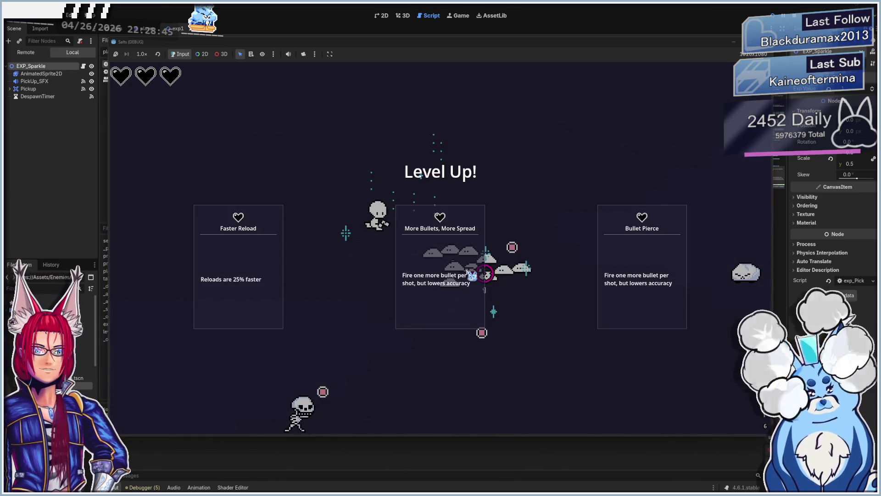
click(468, 266)
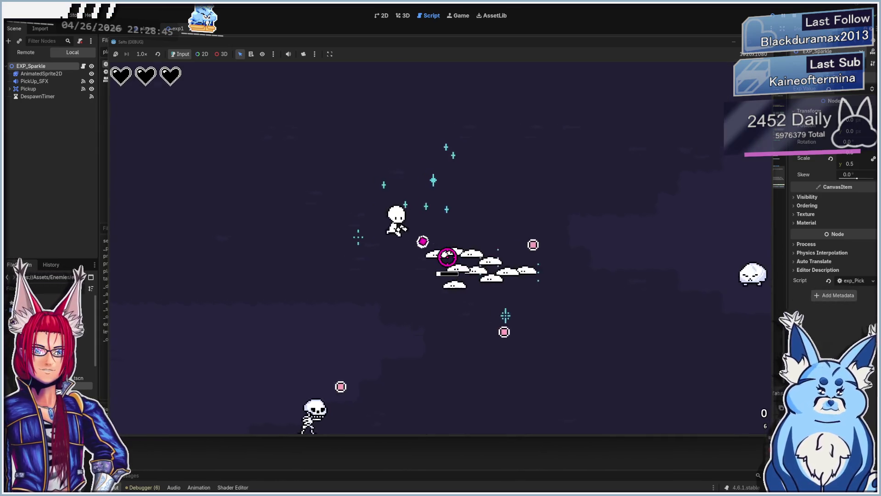
key(d)
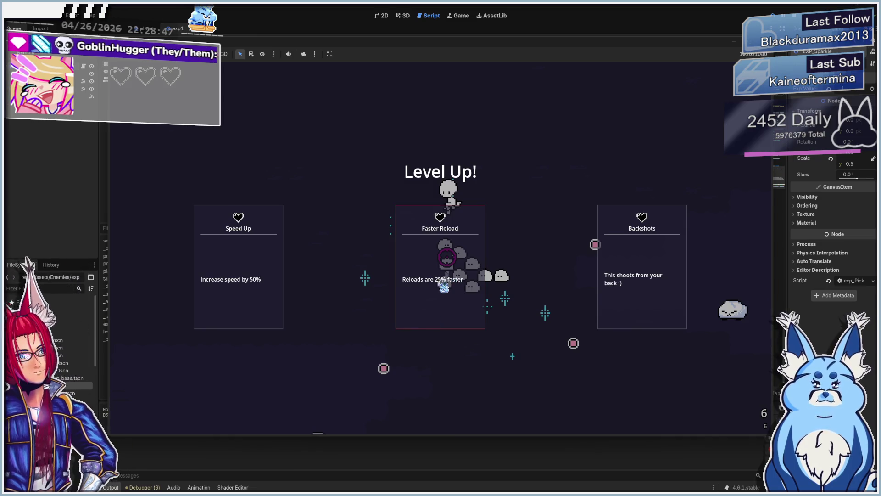
click(443, 286)
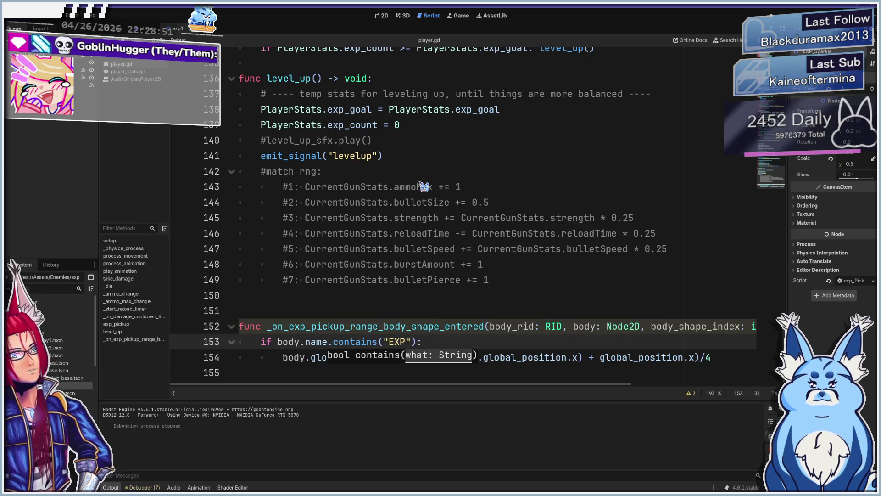
click(384, 16)
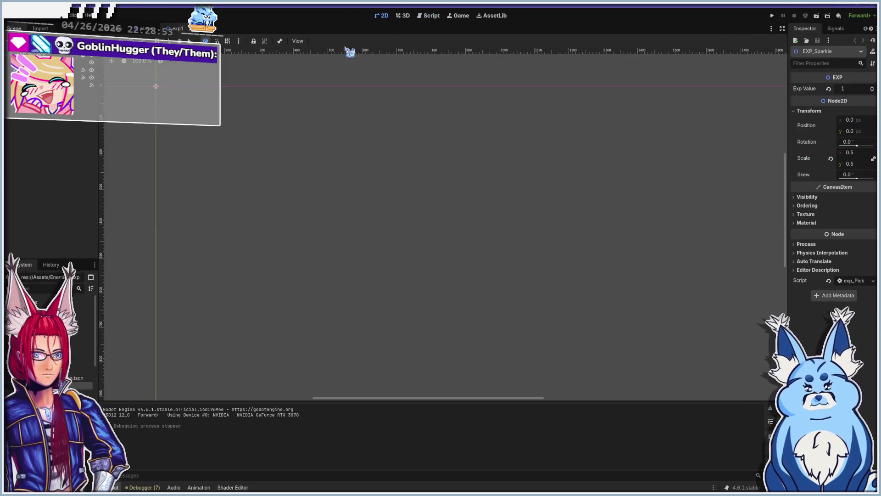
scroll(366, 161, up, 5)
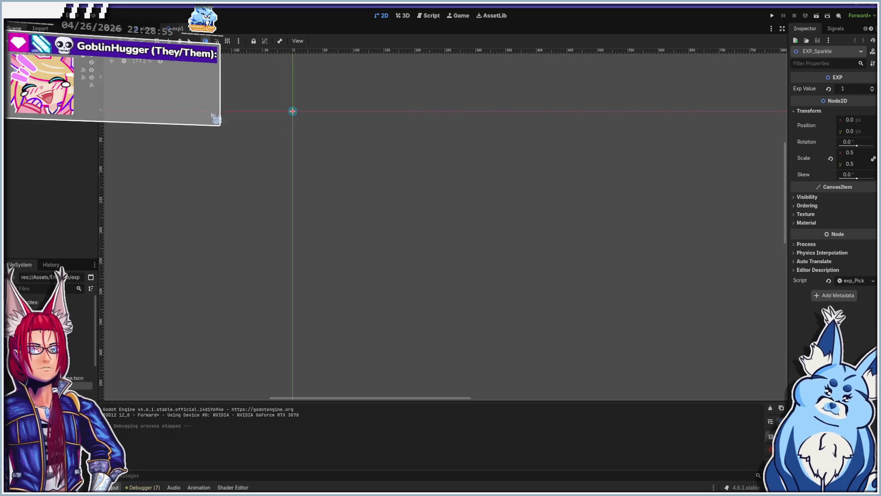
scroll(362, 82, up, 7)
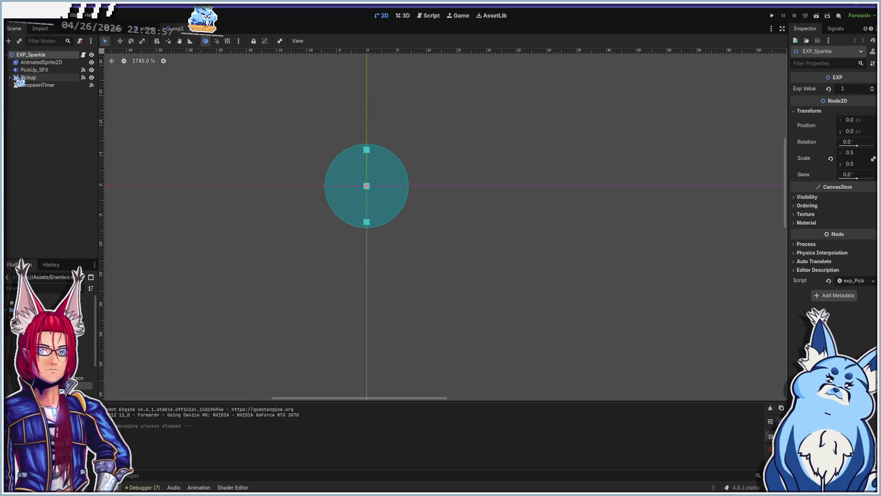
click(38, 85)
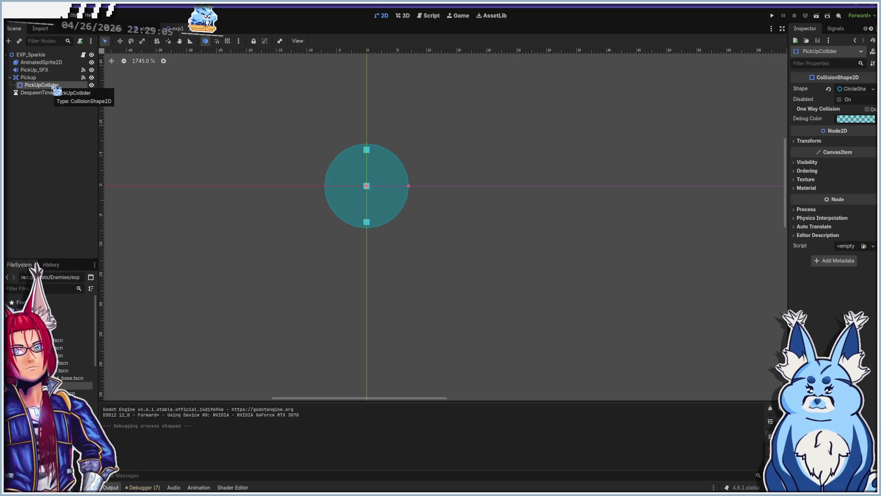
click(46, 77)
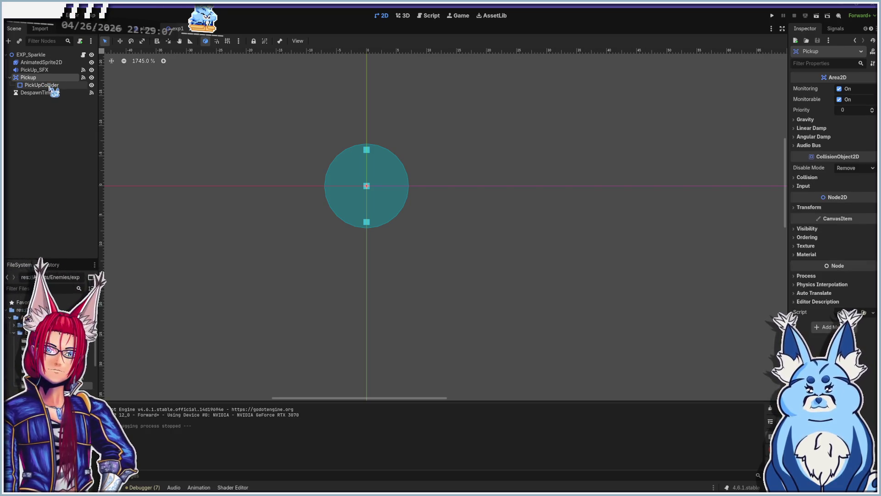
scroll(376, 202, up, 6)
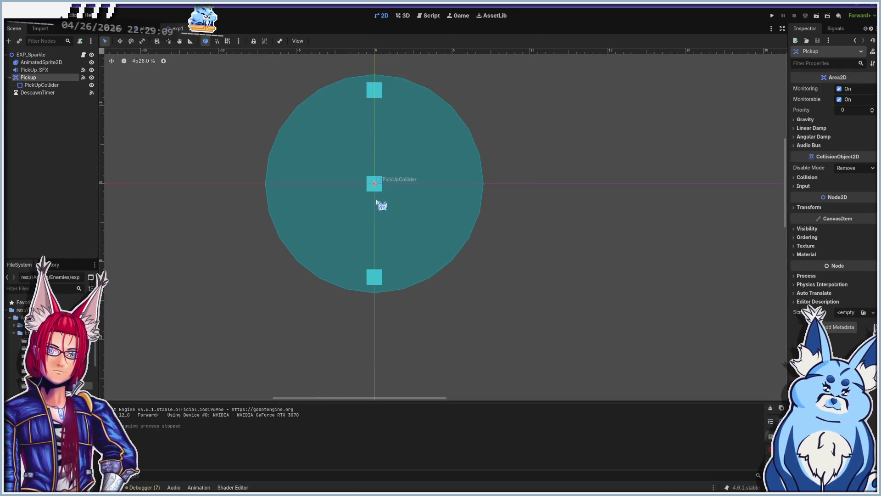
scroll(369, 189, down, 6)
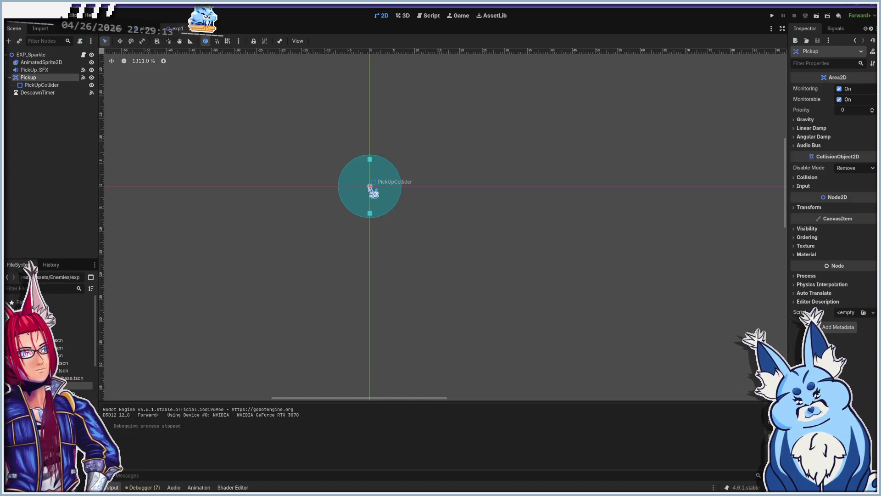
- In the Player scene, drag ExpPickupRange's collision circle radius far past the player sprite
click(147, 29)
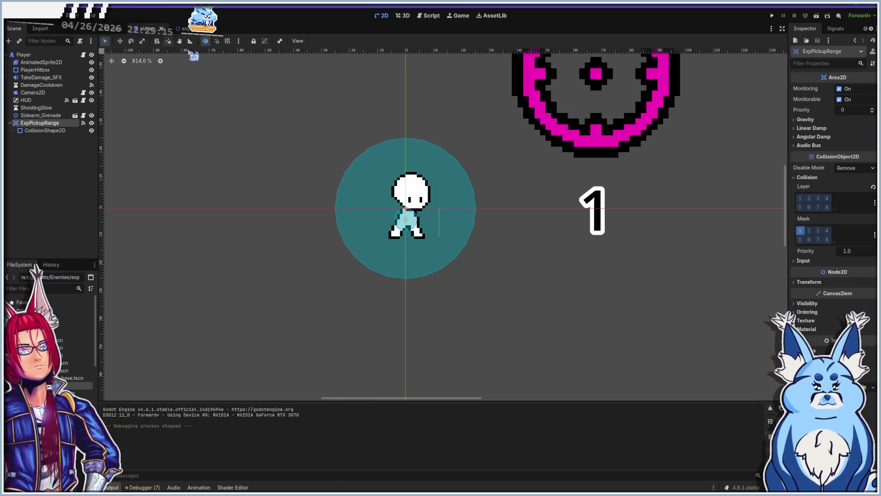
click(461, 225)
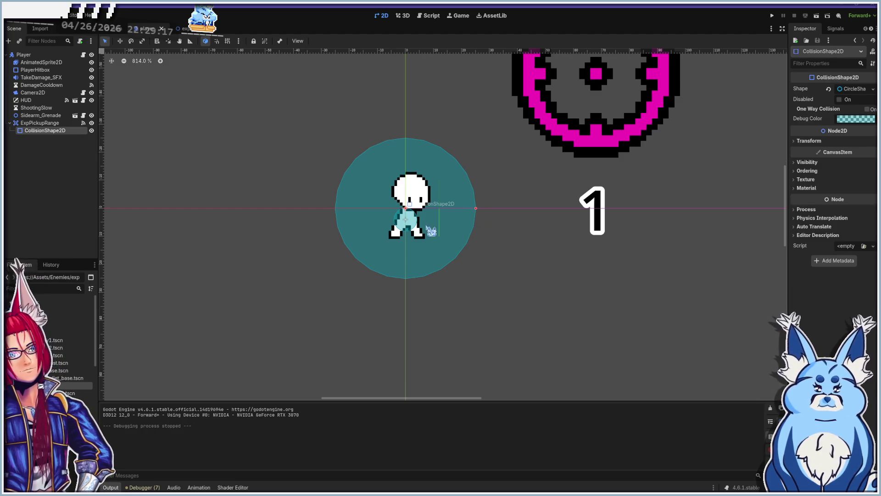
drag(476, 209, 571, 225)
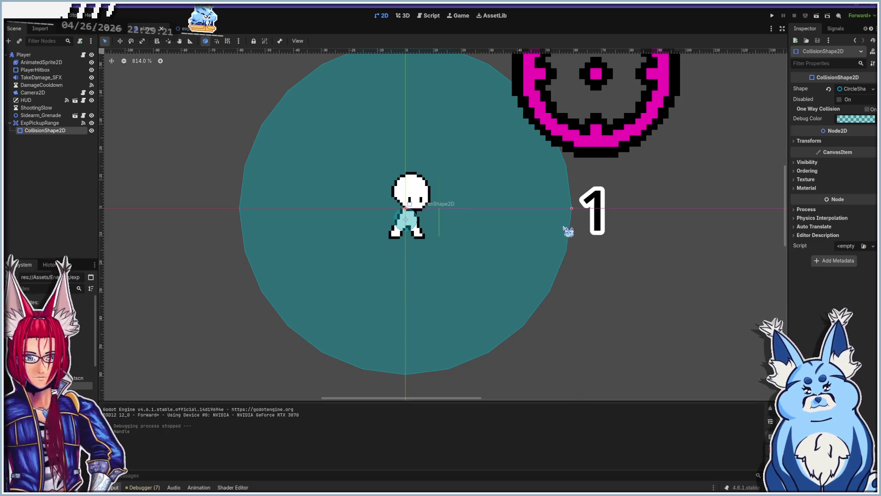
scroll(568, 232, down, 3)
drag(536, 222, 706, 235)
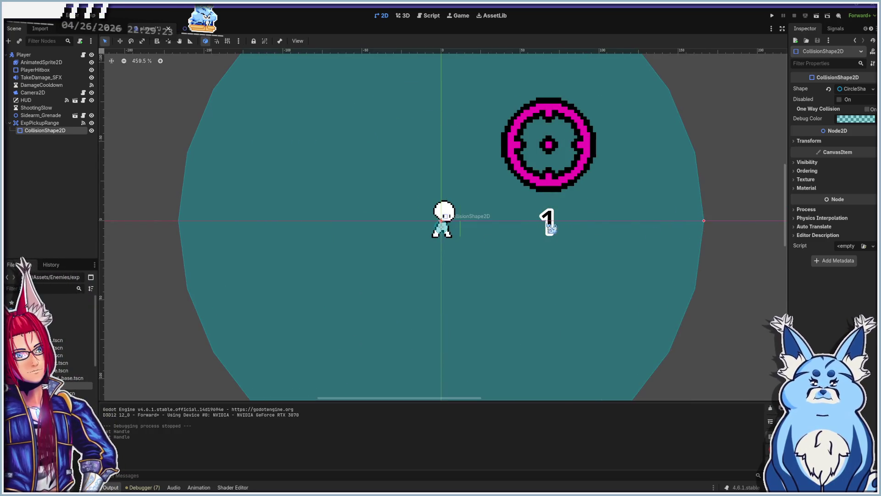
scroll(552, 226, down, 4)
drag(616, 225, 552, 220)
- Run the game, choose the Pistol, and shoot enemies until they drop EXP orbs
key(F5)
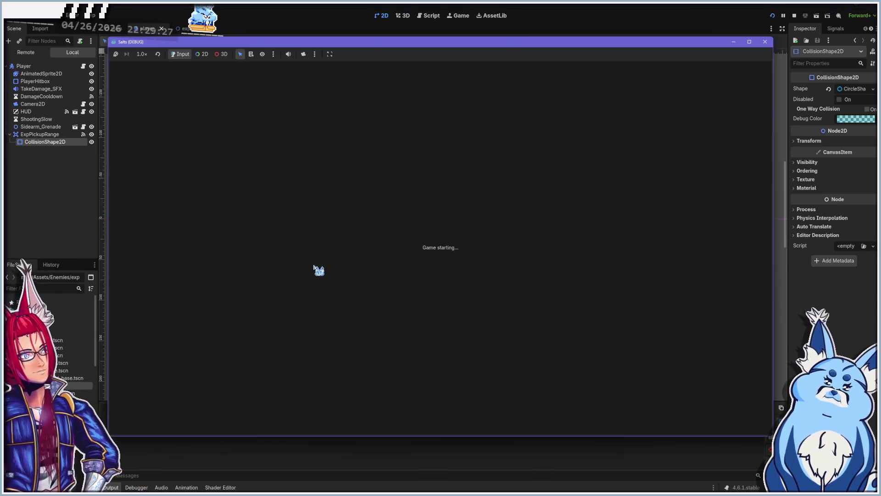
click(442, 321)
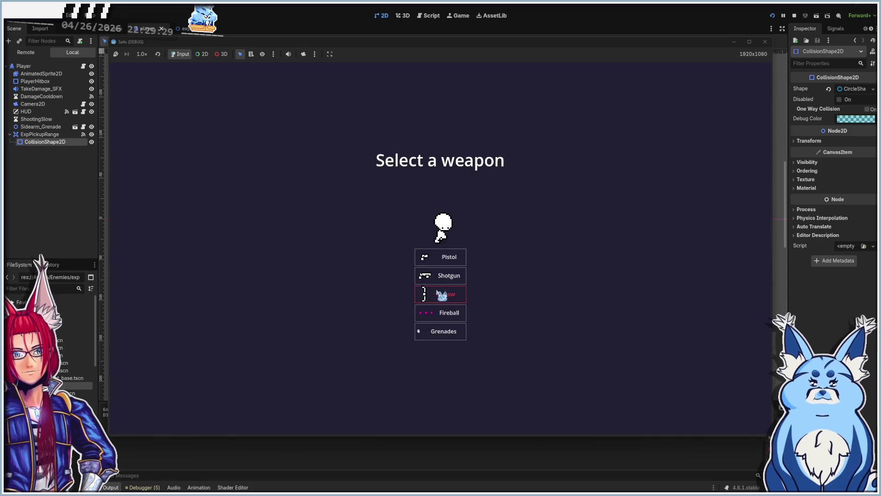
click(450, 257)
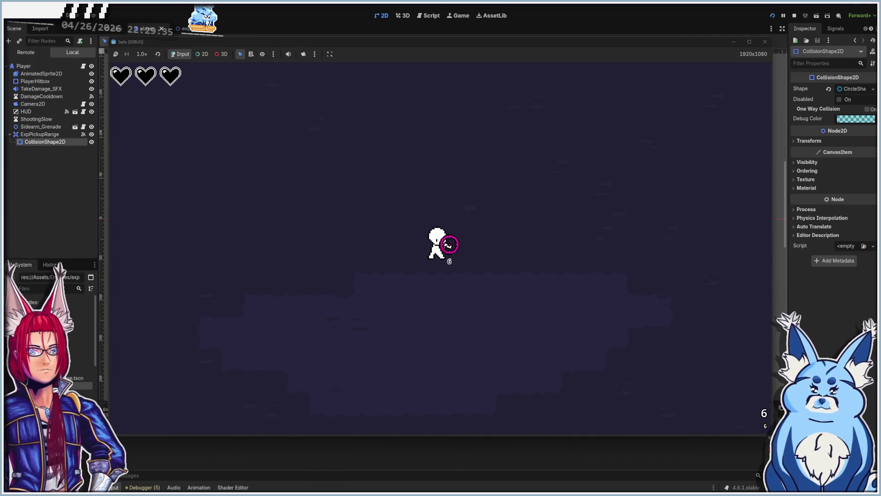
click(413, 133)
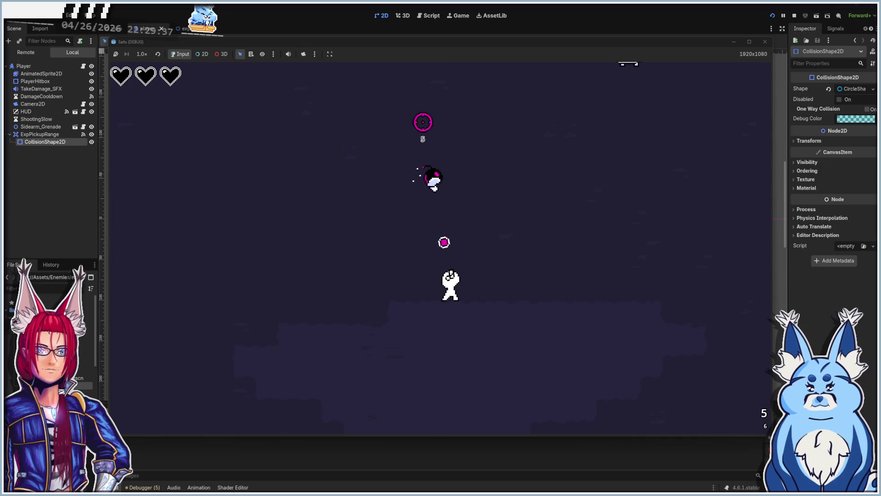
click(450, 138)
key(a)
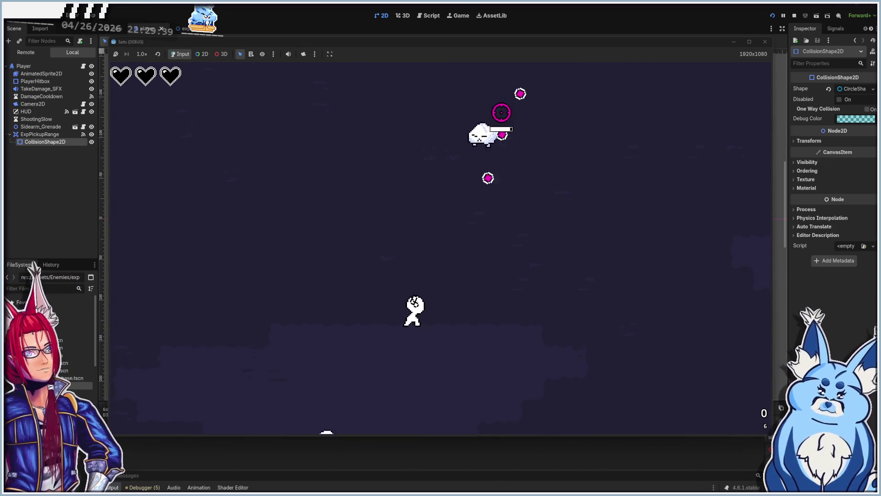
click(486, 132)
click(490, 139)
click(507, 156)
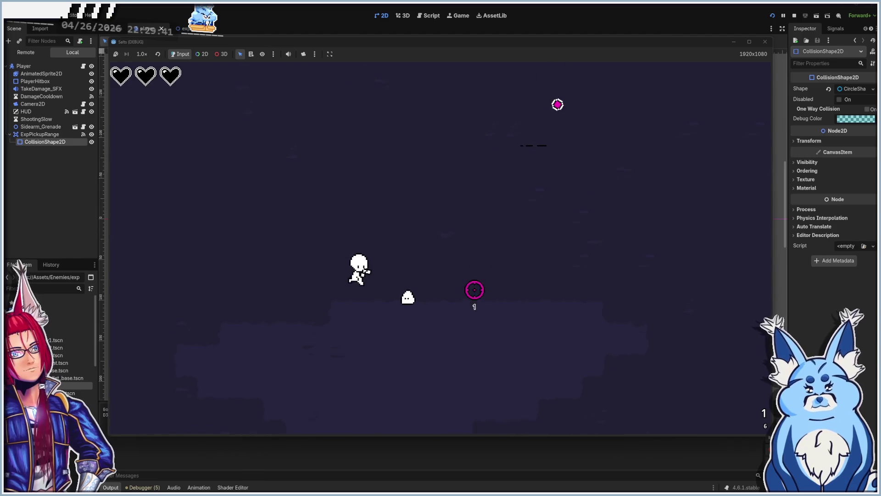
- Walk the player around the arena toward the dropped orbs, then stop the game with F8
key(d)
key(w)
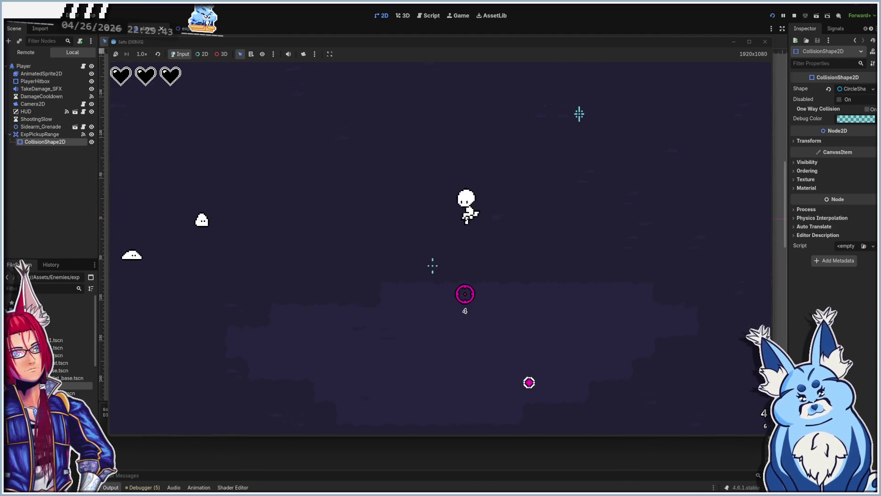
key(w)
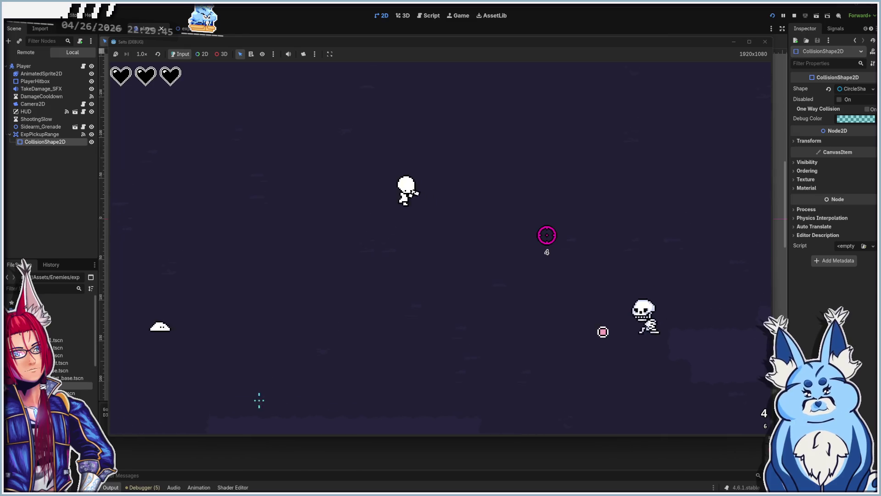
key(s)
key(r)
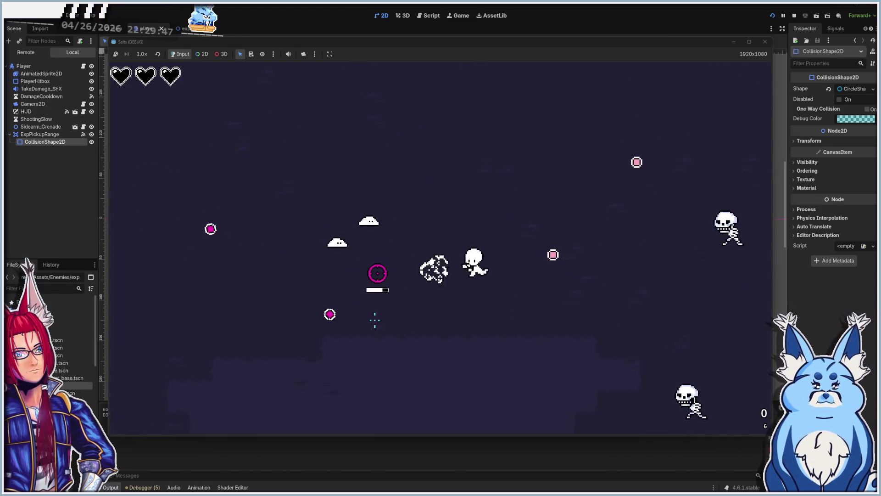
key(a)
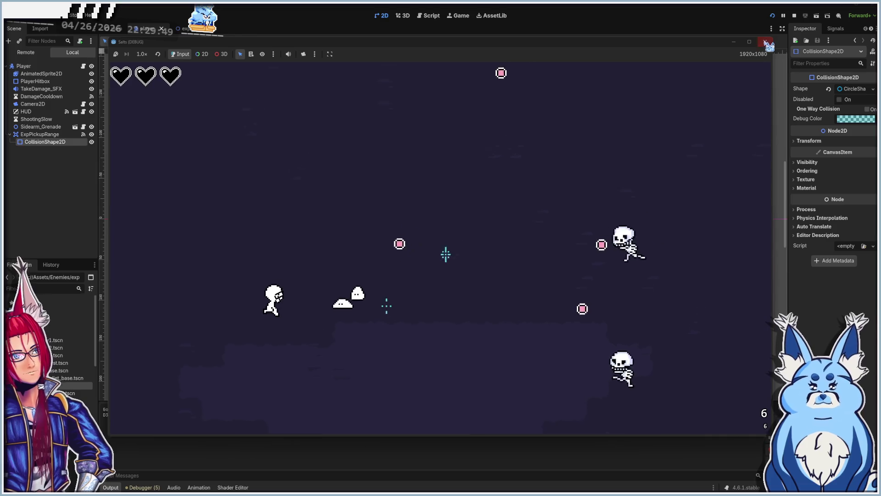
key(F8)
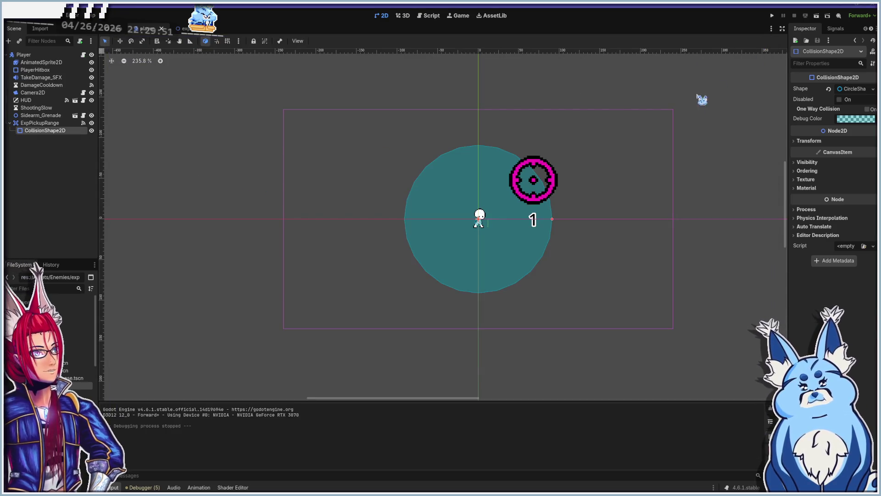
- Compare collision layers and masks of ExpPickupRange and the orb's Pickup area, then view ExpPickupRange's signals
click(60, 124)
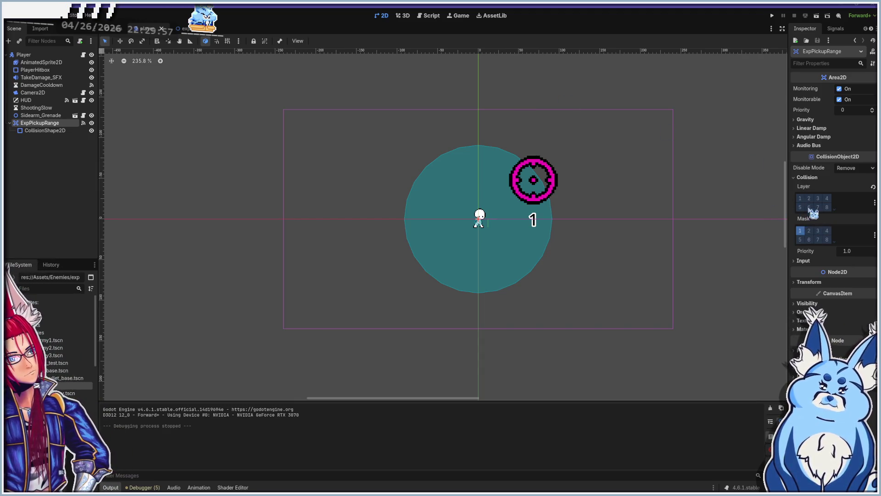
click(182, 29)
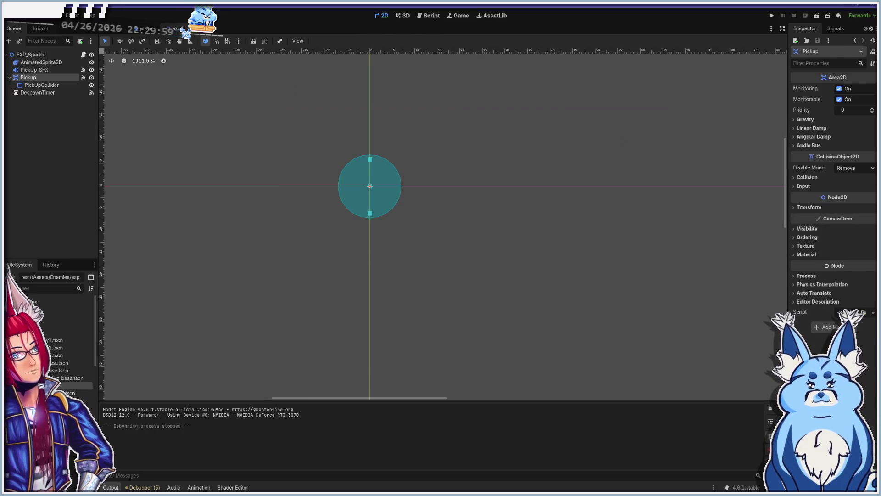
click(808, 177)
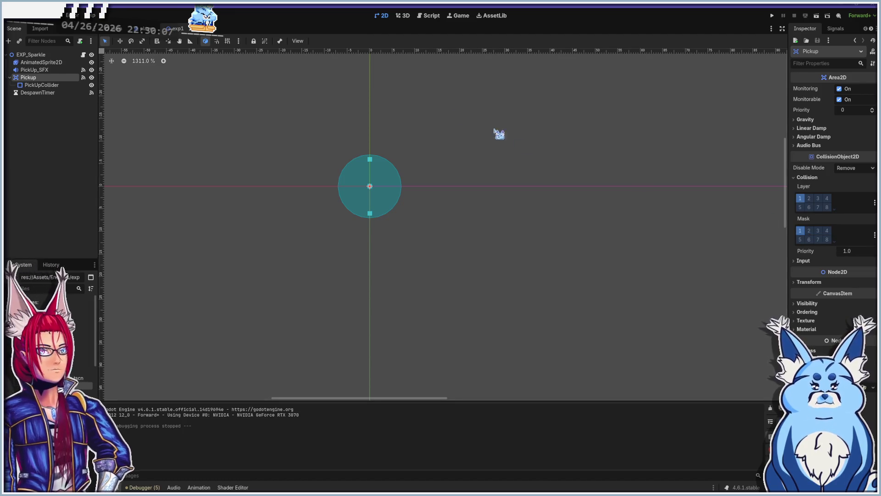
click(147, 29)
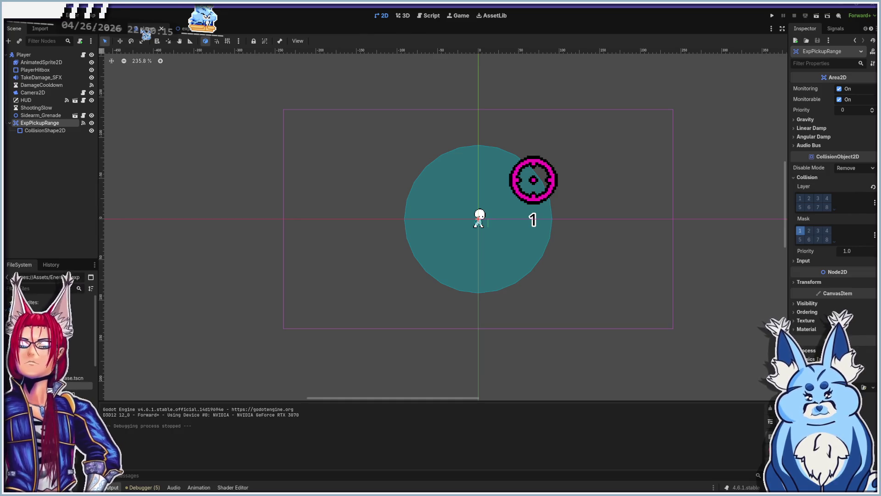
click(180, 30)
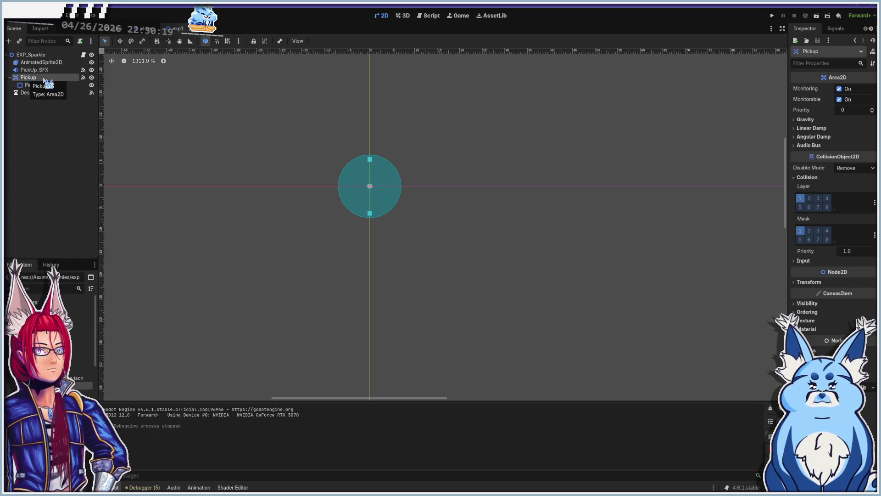
click(145, 30)
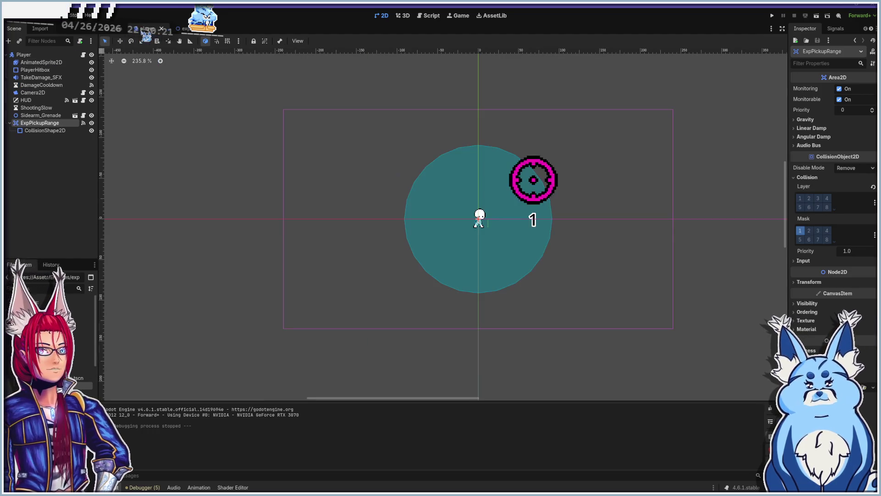
click(836, 28)
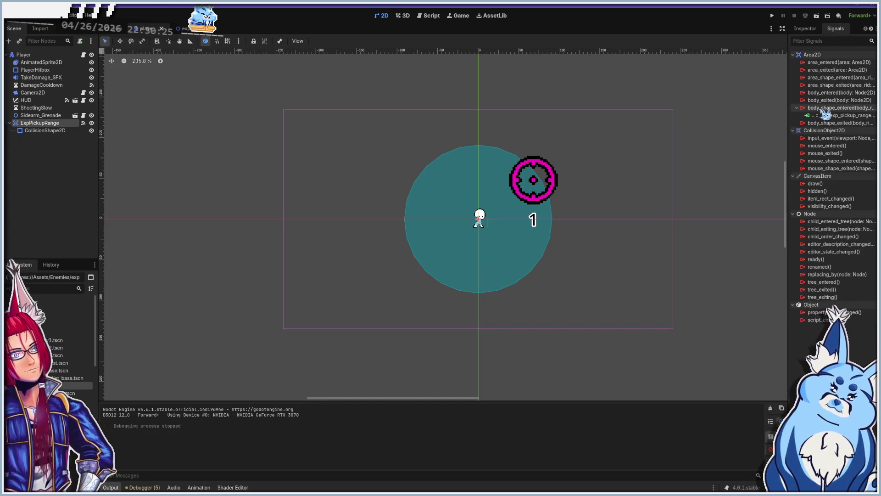
- Select the player's ExpPickupRange collision shape, then switch to the exp1 EXP_Sparkle scene
mouse_move(824, 114)
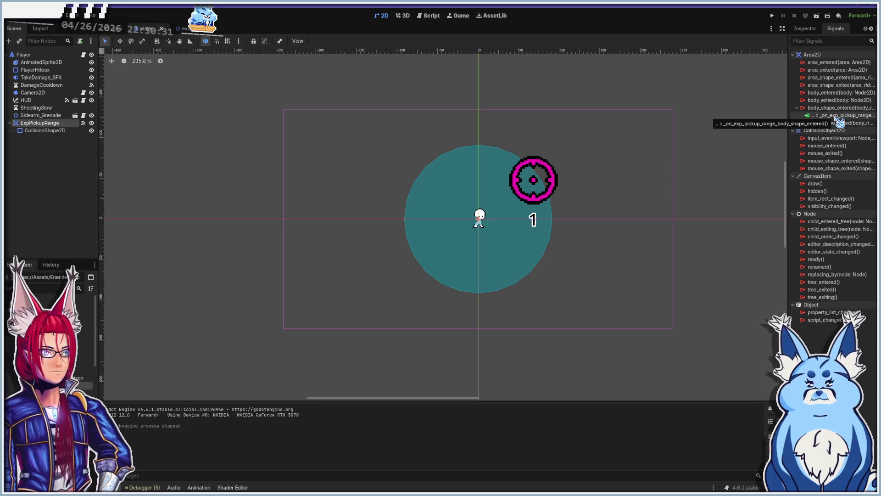
mouse_move(843, 127)
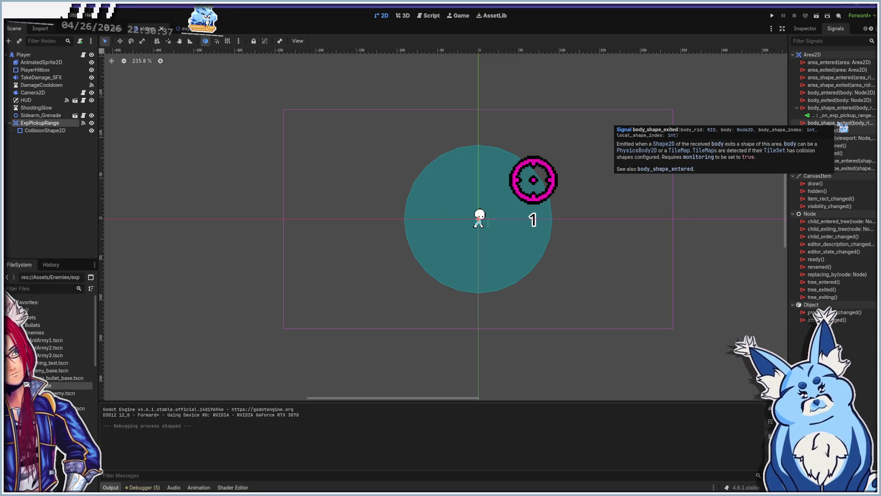
click(526, 266)
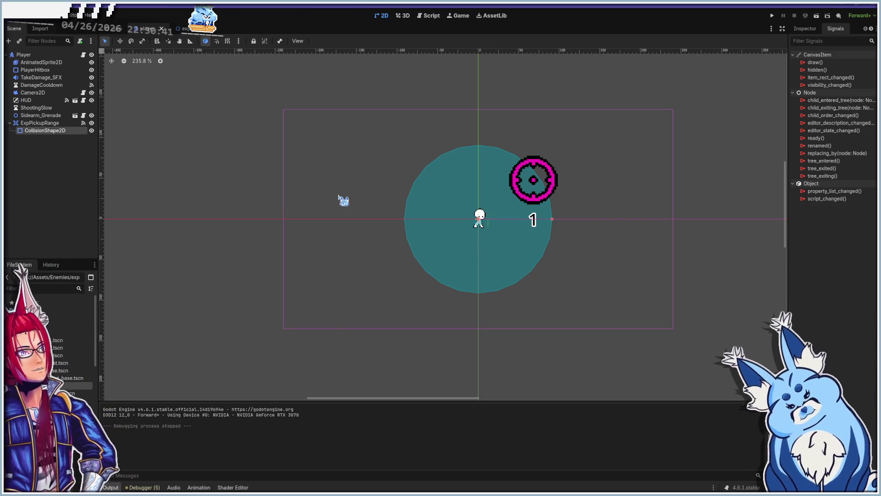
click(183, 29)
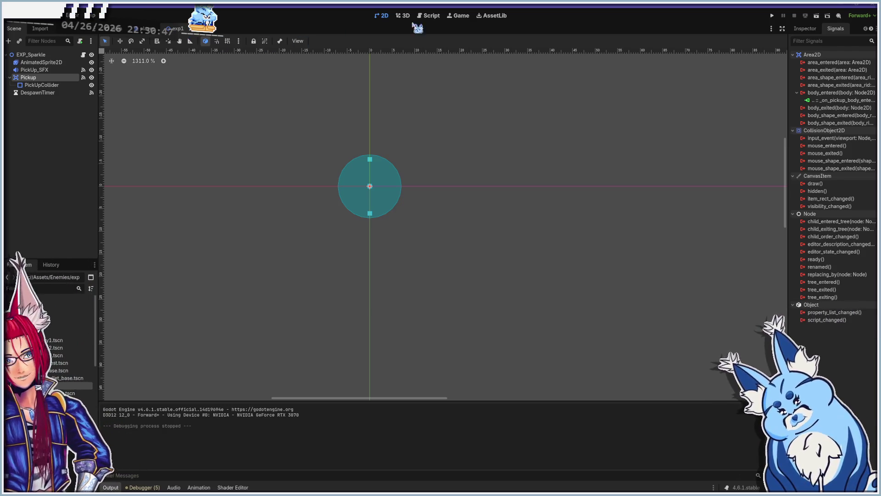
- Enlarge the EXP orb's PickUpCollider circle to about three times its size, then save and run the game
click(431, 16)
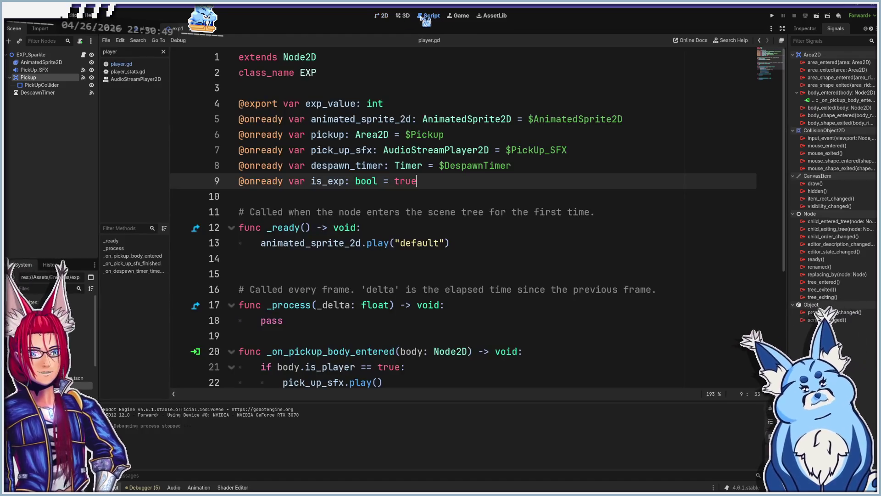
click(381, 15)
click(41, 85)
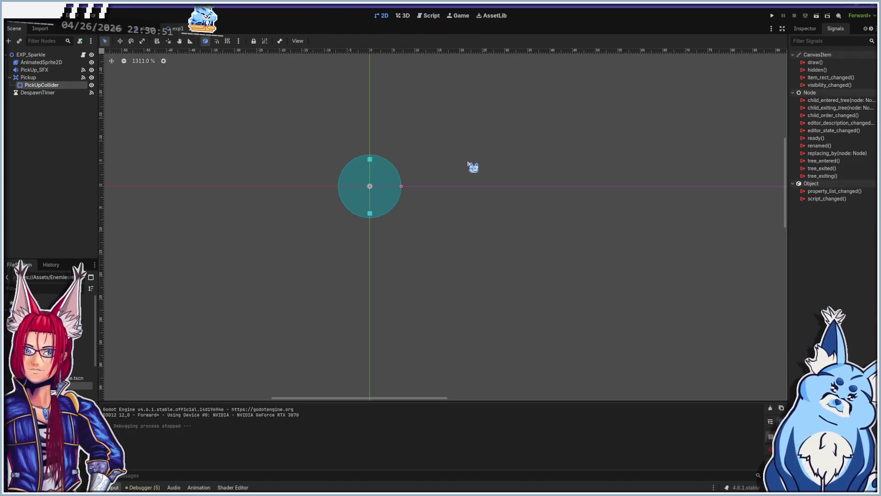
drag(401, 187, 459, 187)
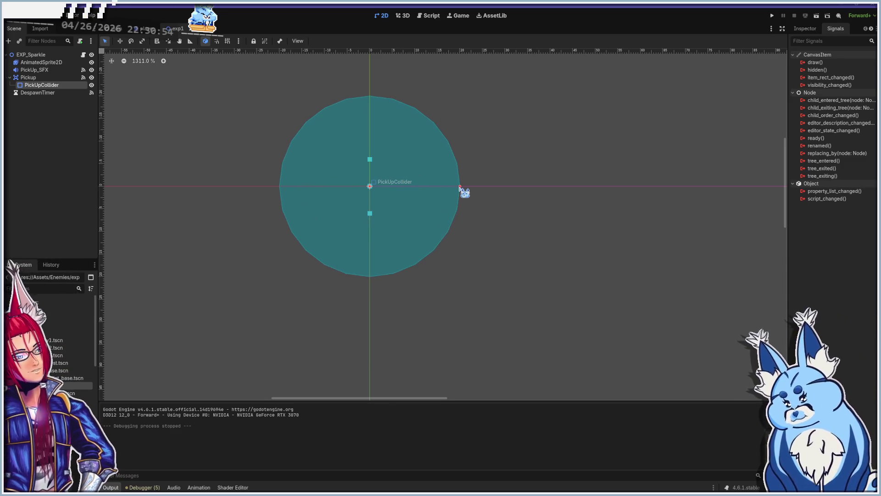
click(807, 28)
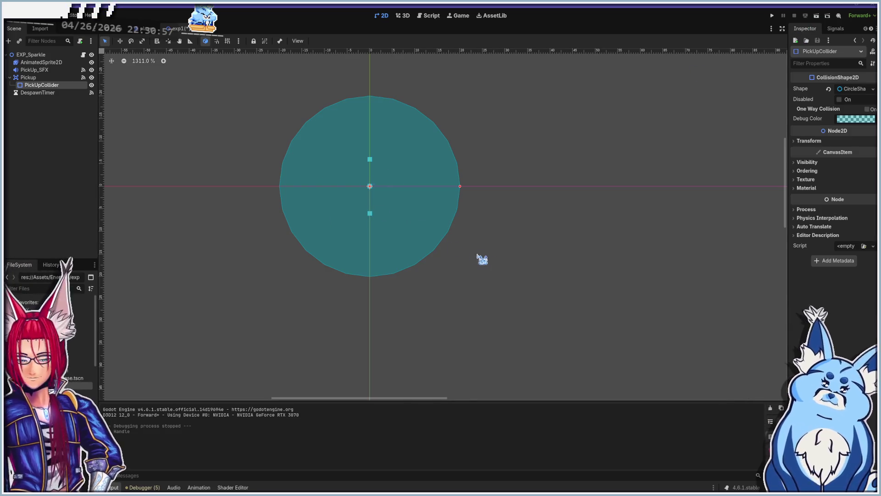
key(F5)
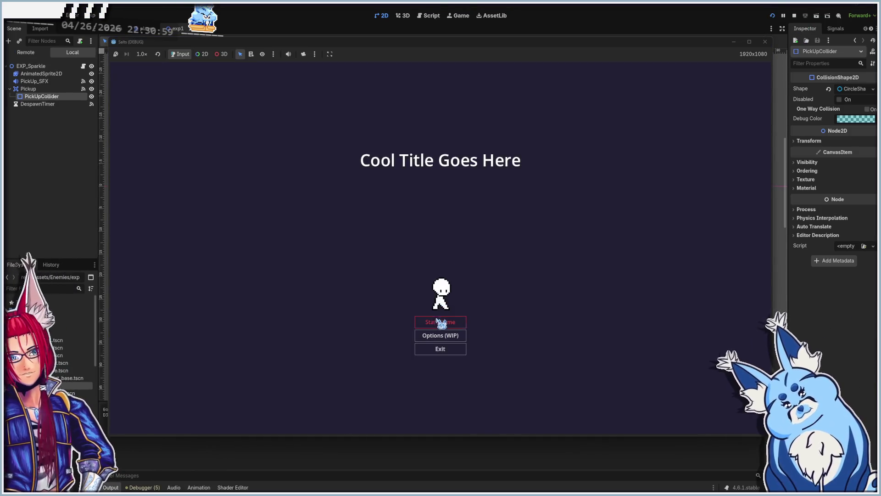
- Start a new game with the Pistol and shoot the enemy box and skeletons
click(437, 321)
click(449, 258)
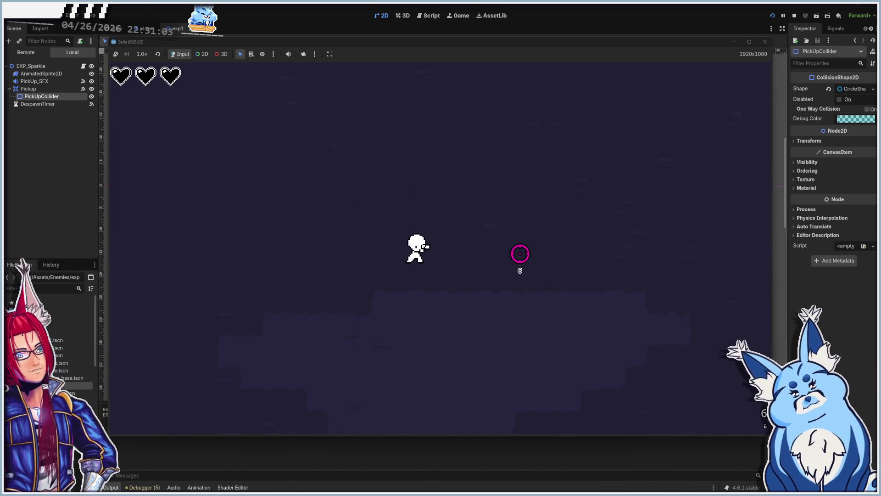
click(458, 300)
click(428, 328)
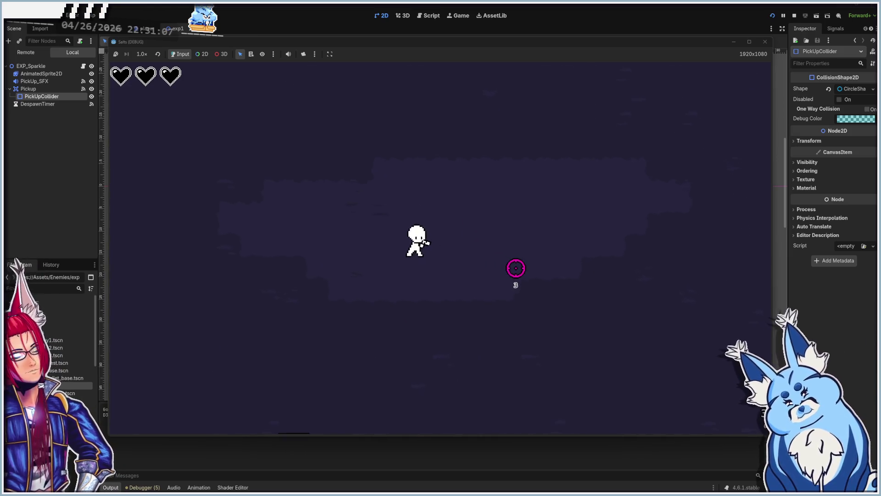
click(466, 312)
click(354, 375)
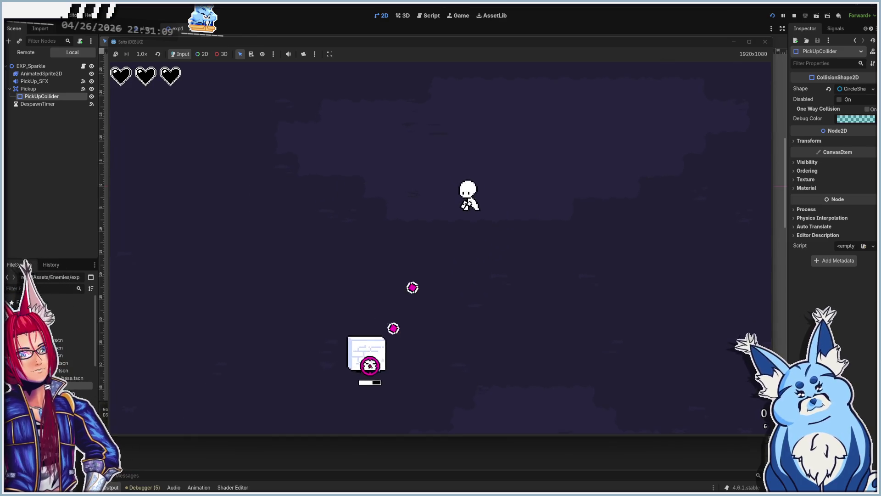
click(367, 354)
click(367, 342)
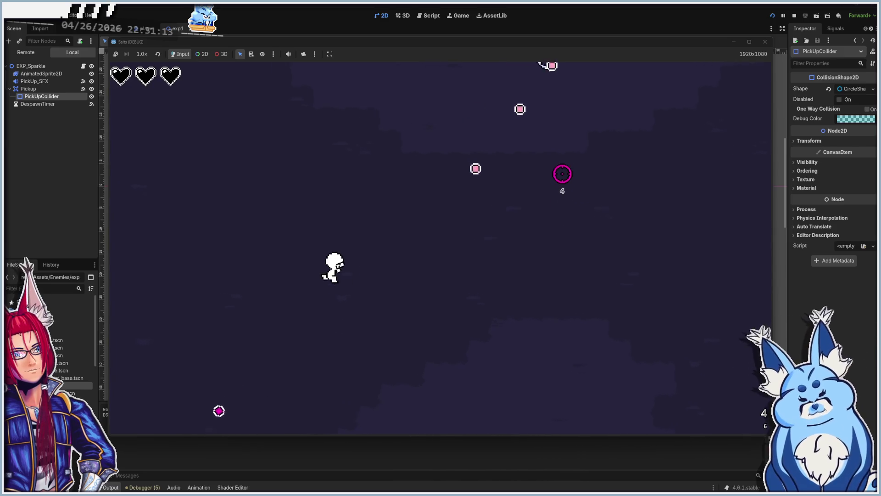
click(564, 142)
click(569, 156)
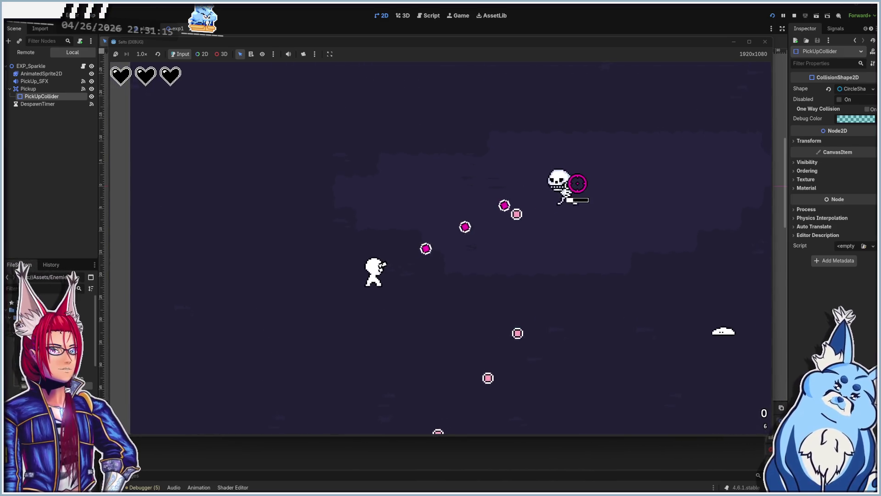
- Walk the player around collecting orbs and take the Bullet Pierce upgrade
key(w)
key(d)
key(d)
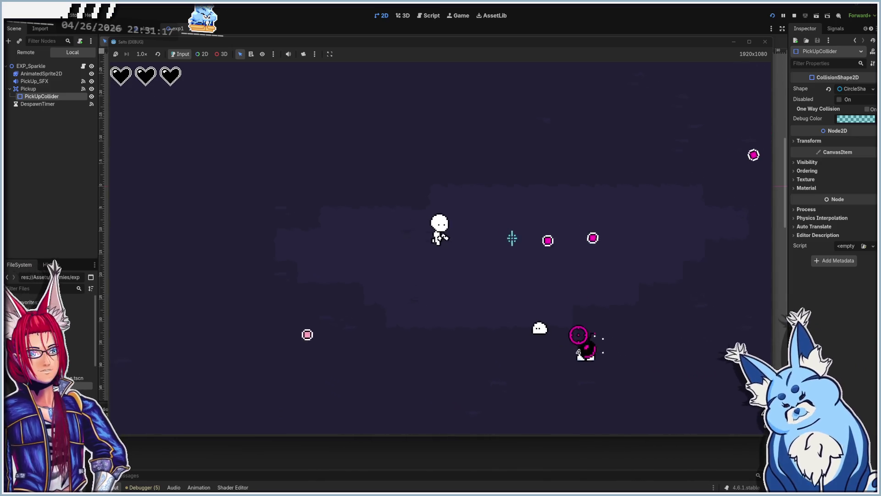
key(d)
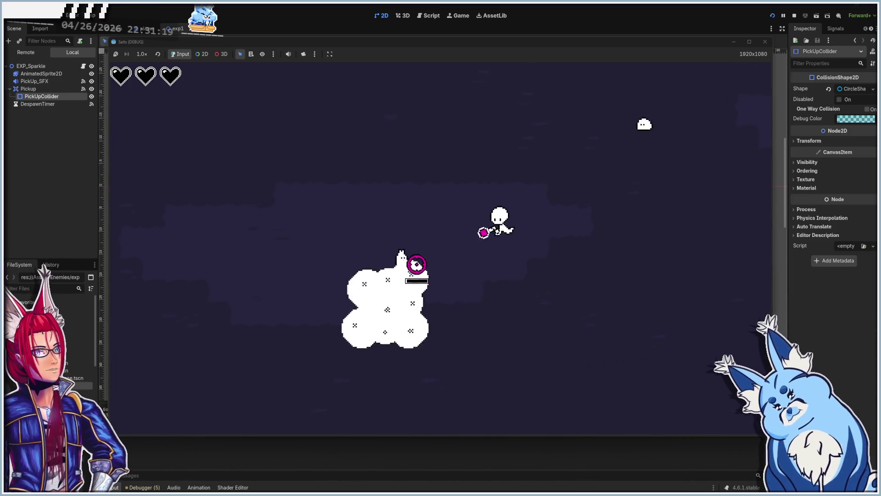
key(w)
key(a)
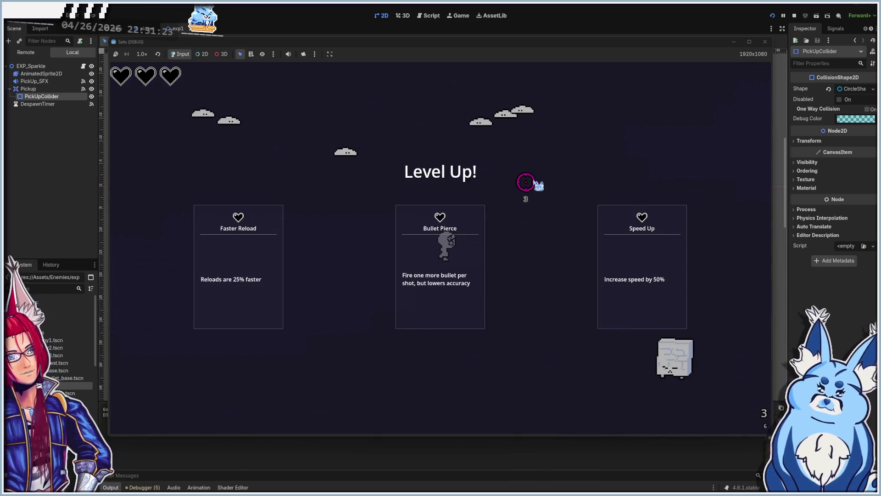
click(469, 237)
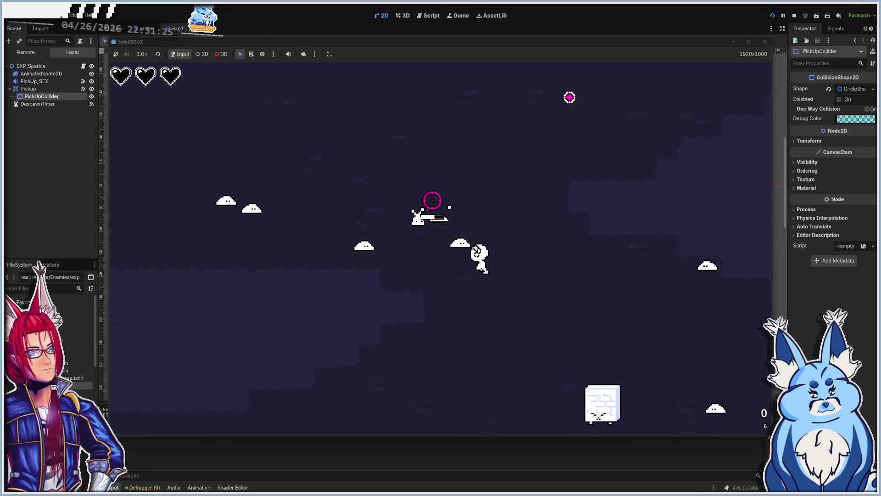
- Move the player up-left and down-left while firing at approaching enemies
key(a)
key(w)
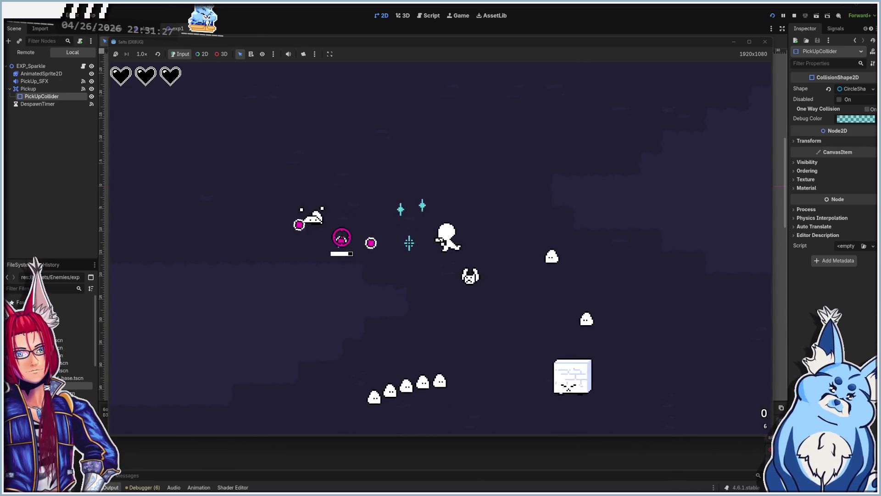
key(a)
key(w)
click(448, 250)
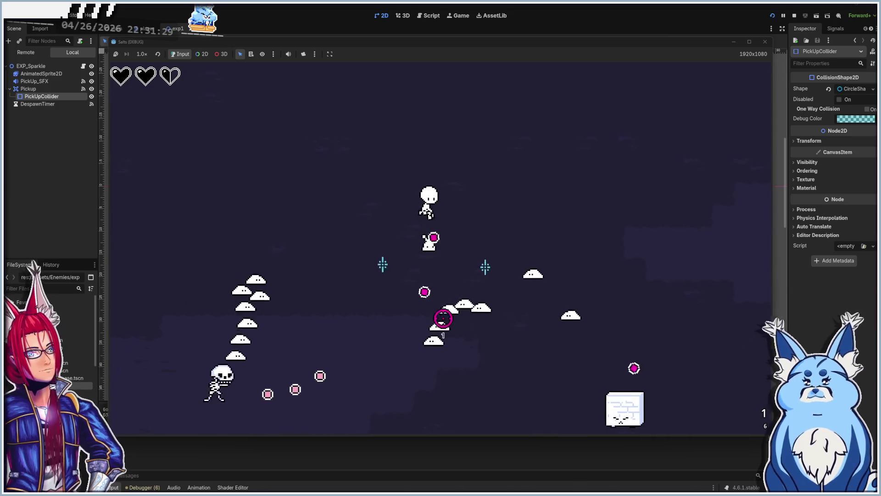
key(a)
key(w)
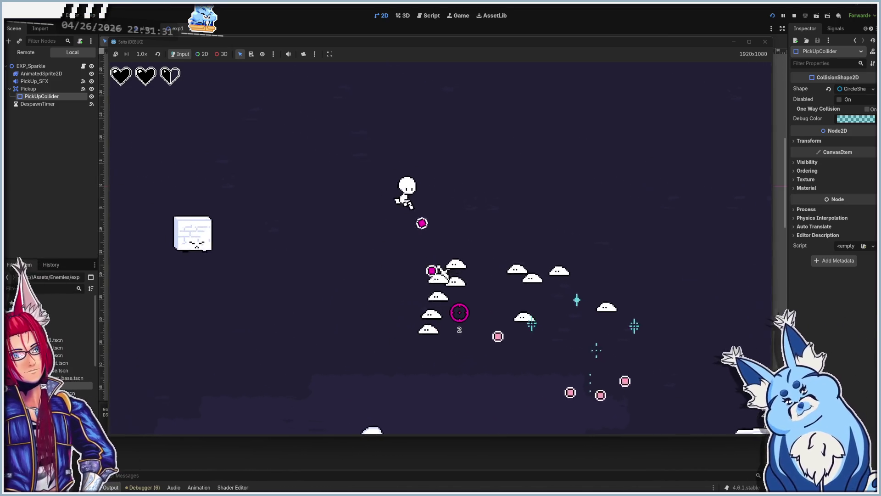
key(a)
key(s)
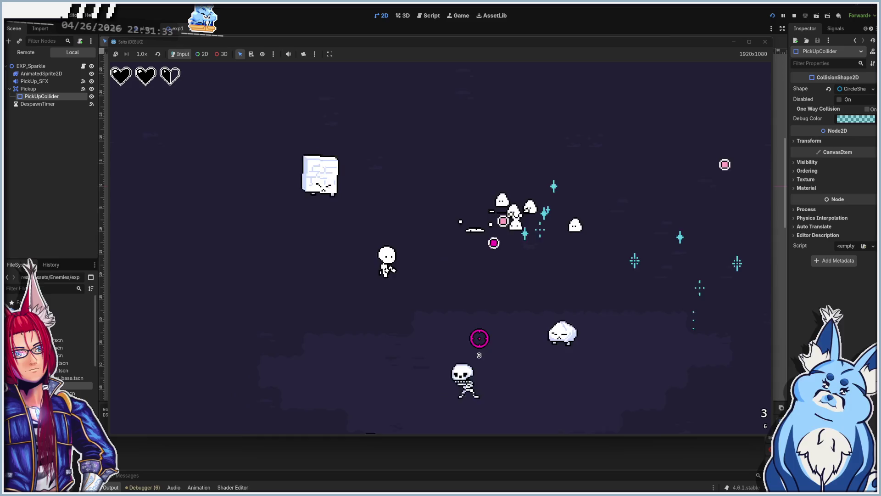
key(a)
key(s)
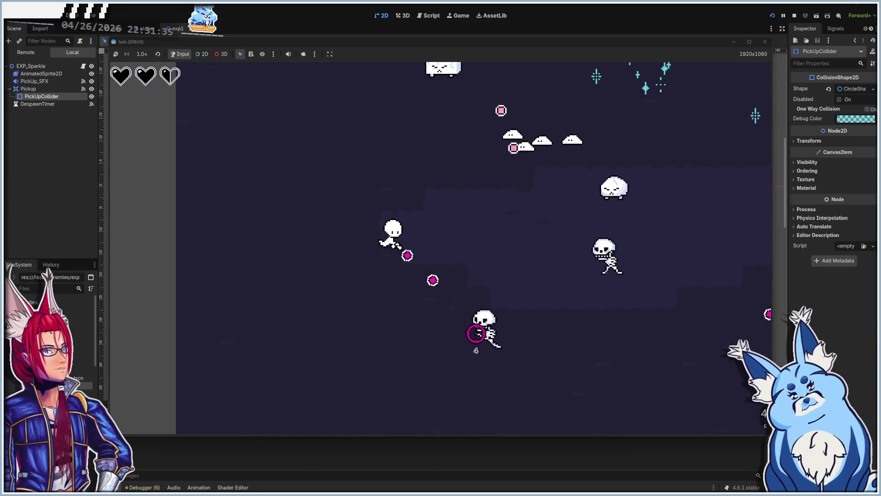
- Move toward nearby orbs to collect them and choose the Faster Bullets upgrade
key(w)
key(d)
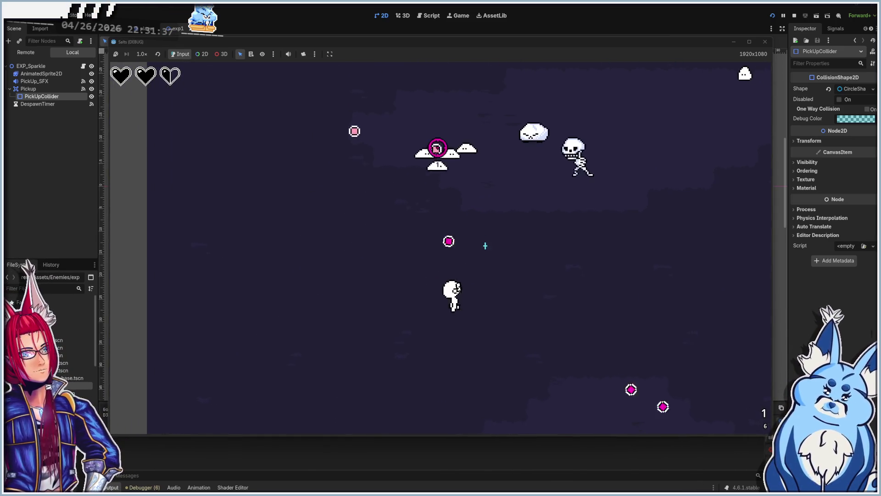
key(a)
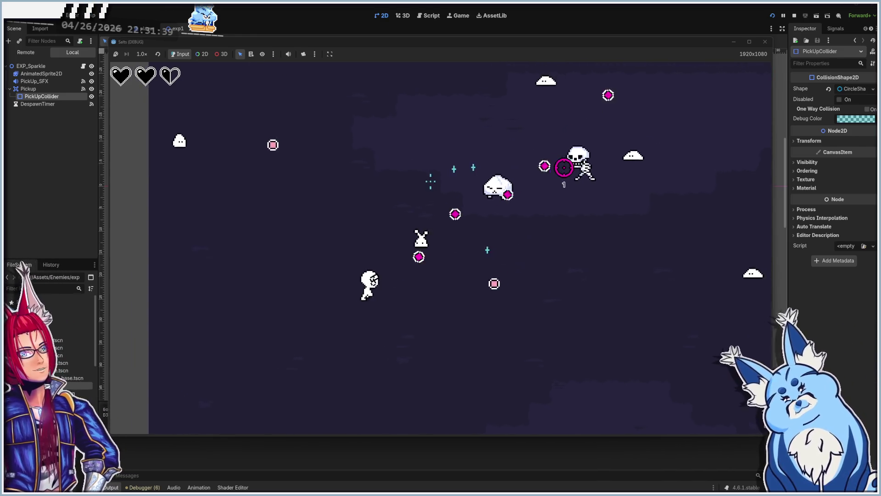
key(d)
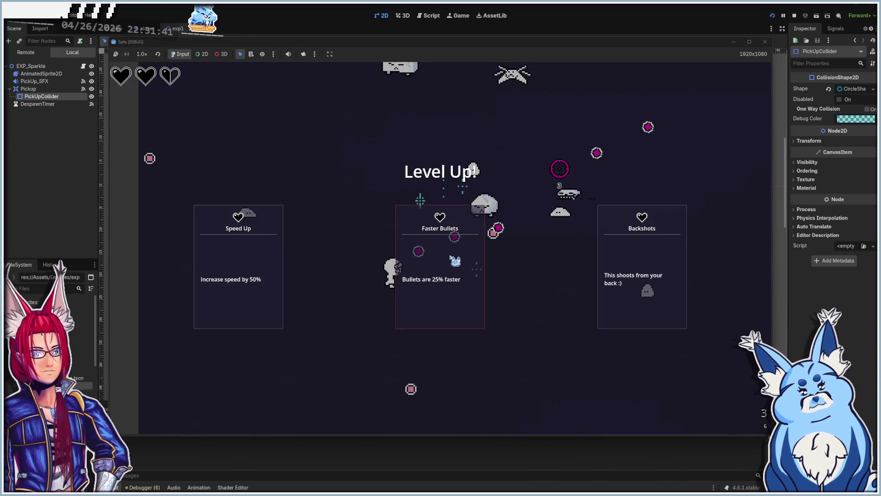
click(450, 256)
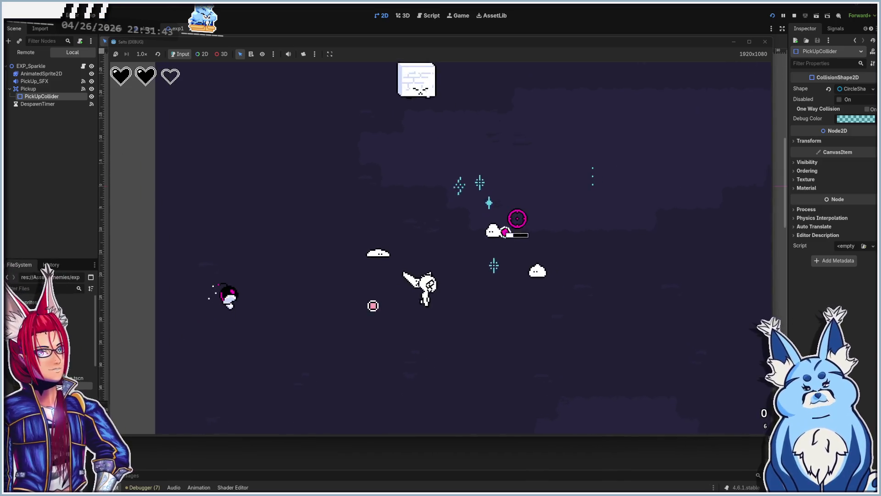
- Collect more orbs, take the Backshots upgrade, and keep moving the player left
key(s)
key(d)
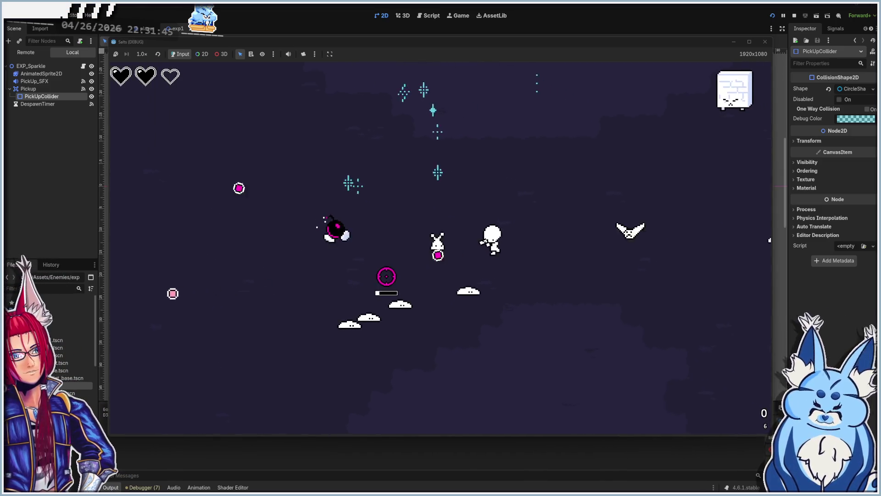
key(w)
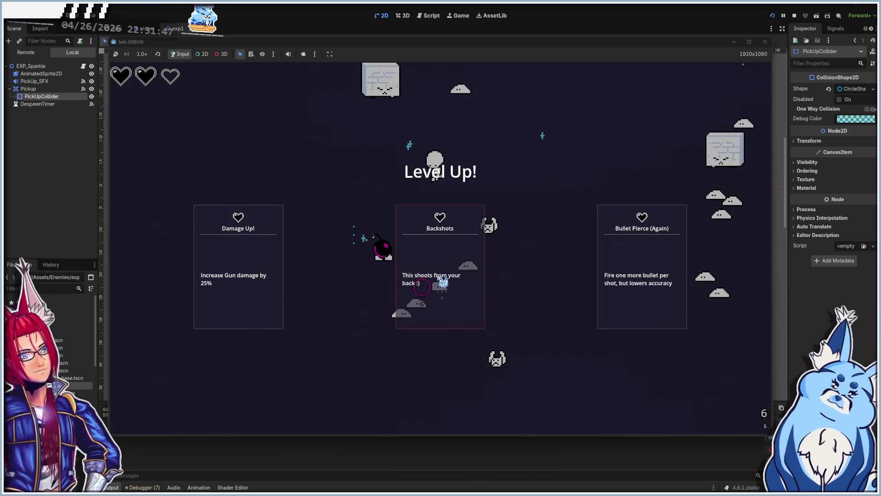
click(421, 287)
key(a)
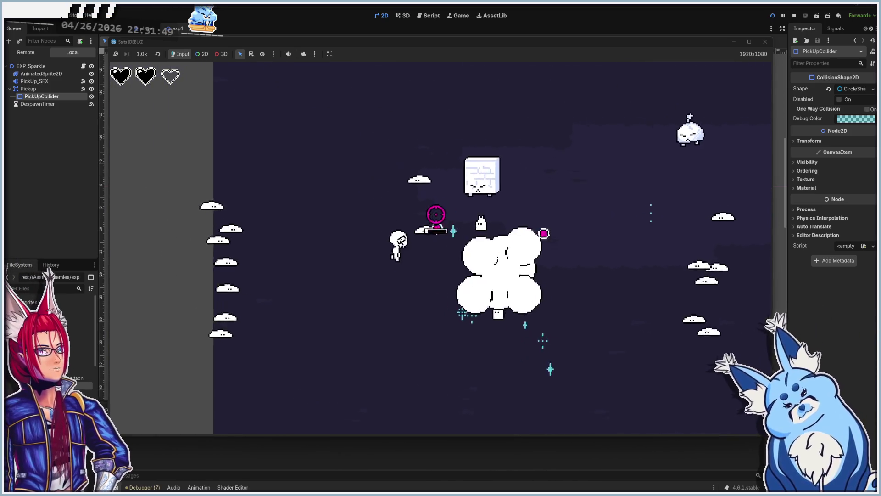
key(s)
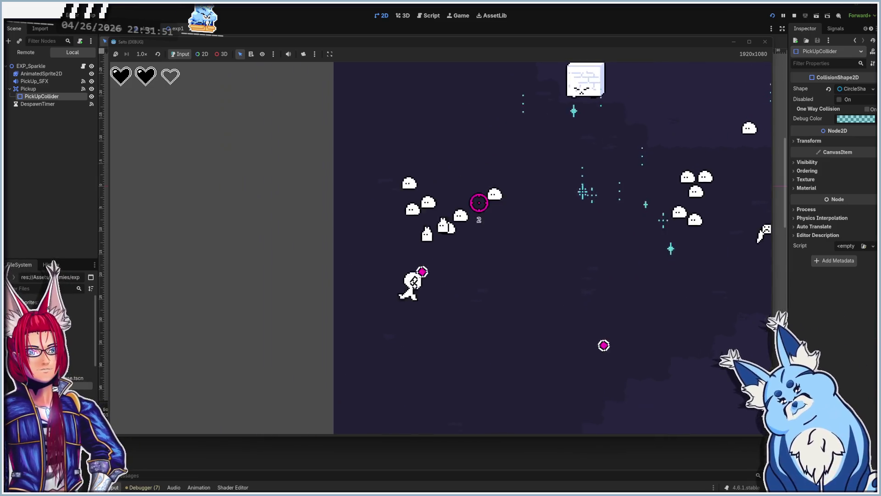
key(a)
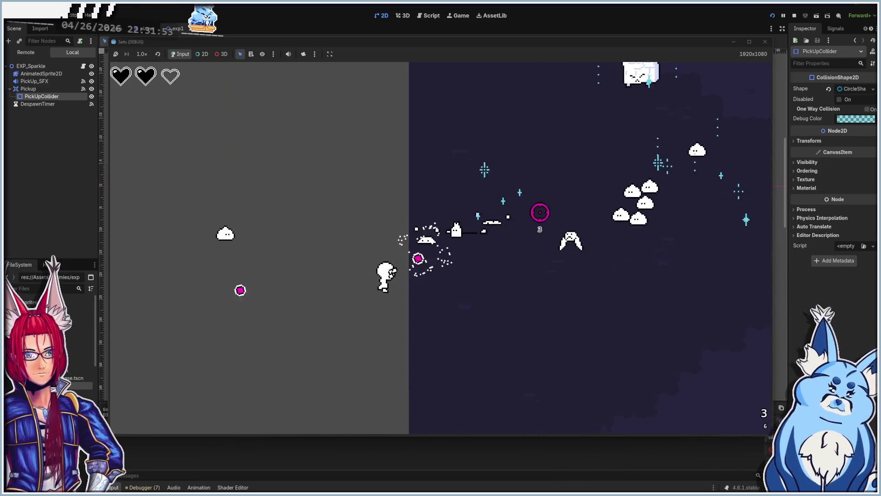
key(a)
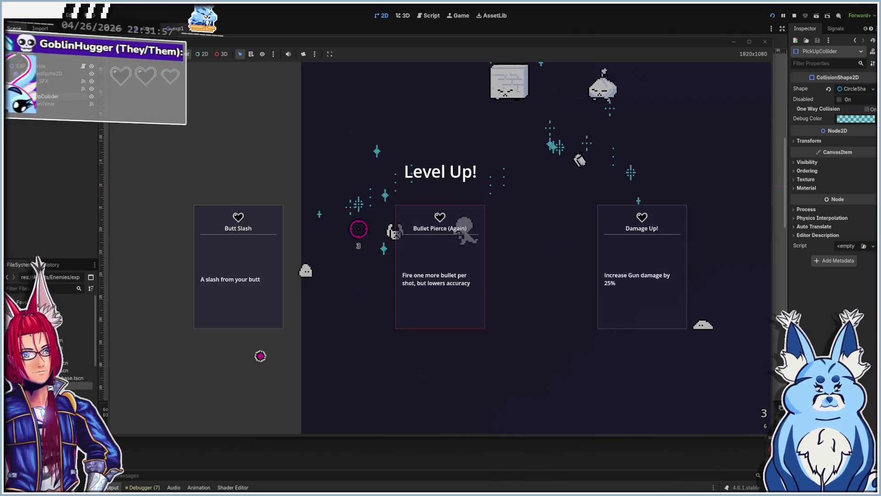
- Pick a level-up card, then move around and fire at nearby enemies
click(429, 248)
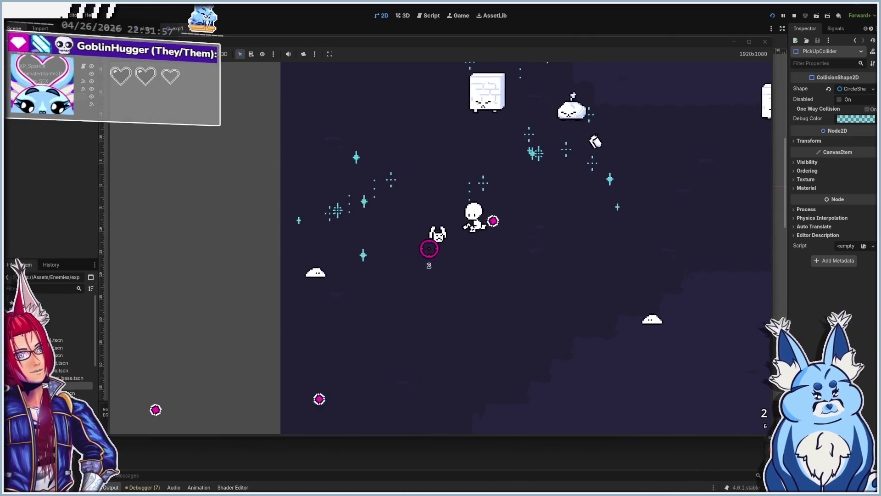
key(d)
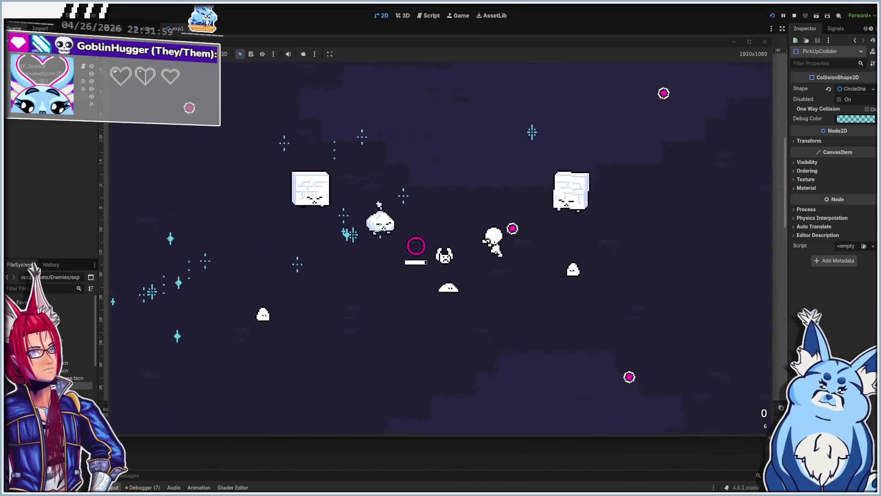
key(s)
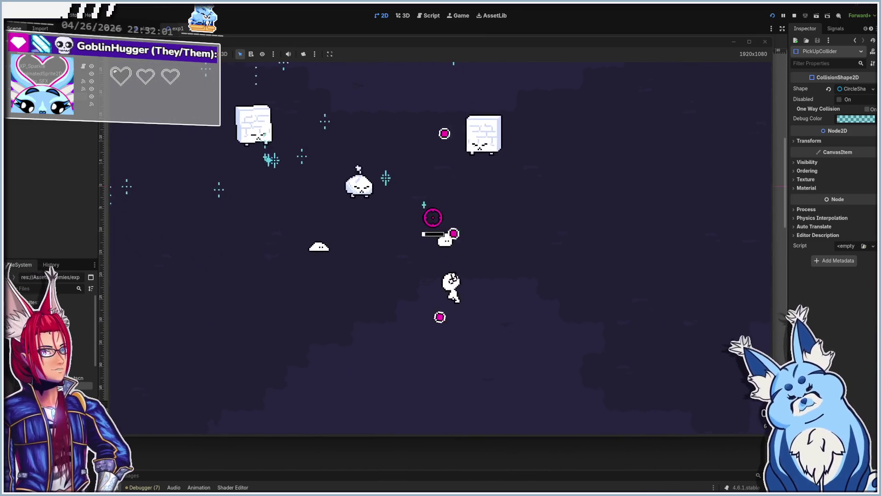
key(d)
key(w)
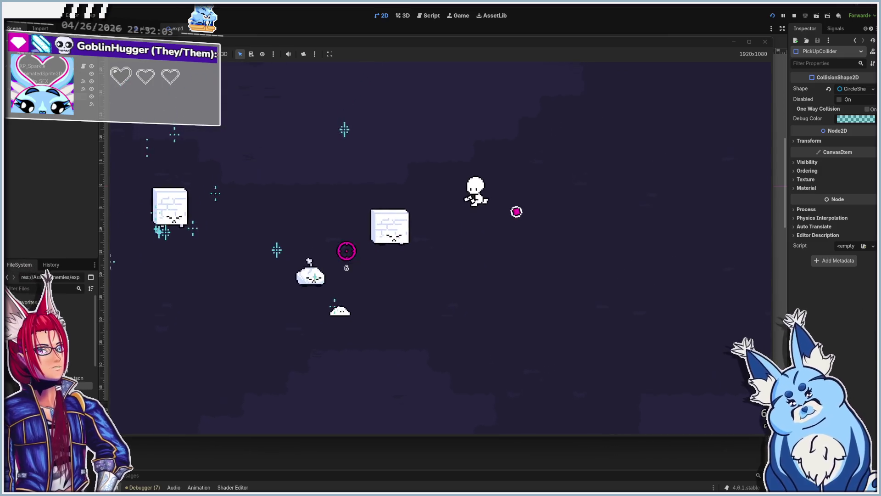
key(w)
click(338, 289)
click(354, 303)
click(366, 313)
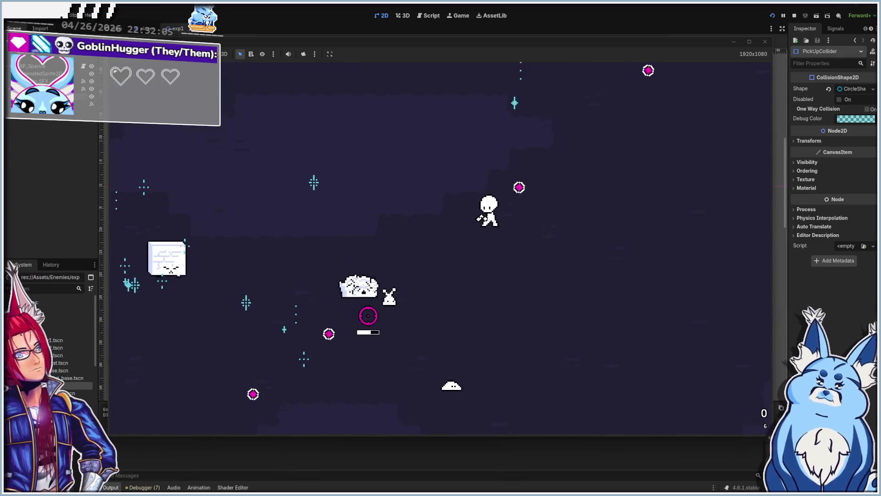
- Move across the map and fire a volley at the enemy group
key(a)
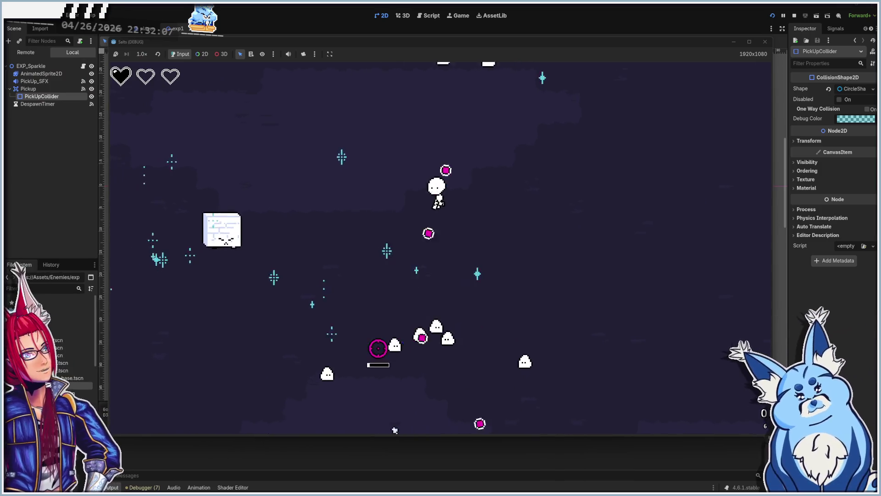
key(d)
key(s)
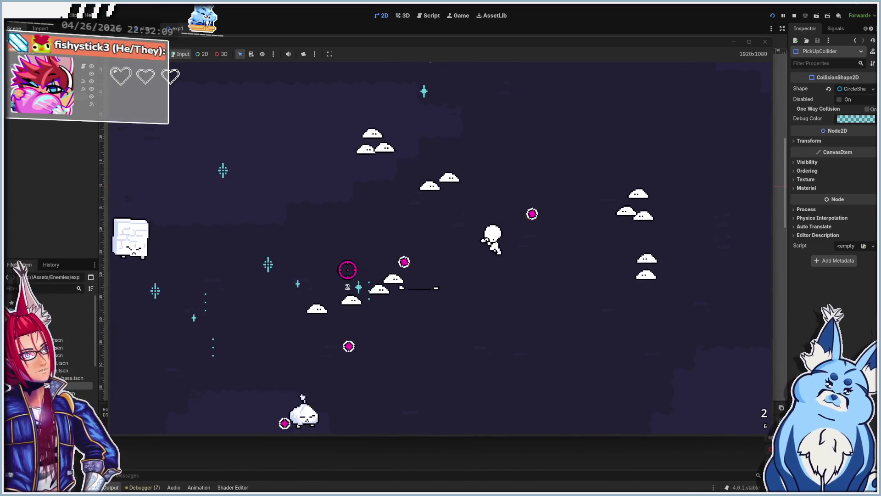
key(w)
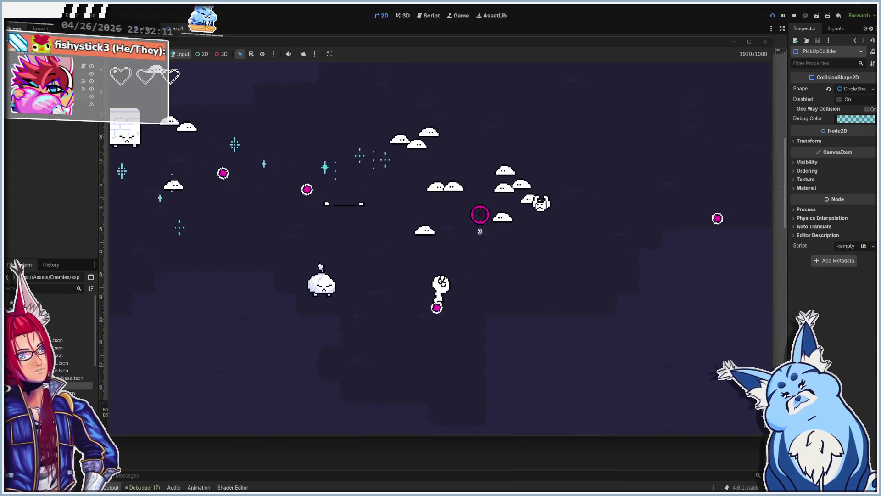
key(a)
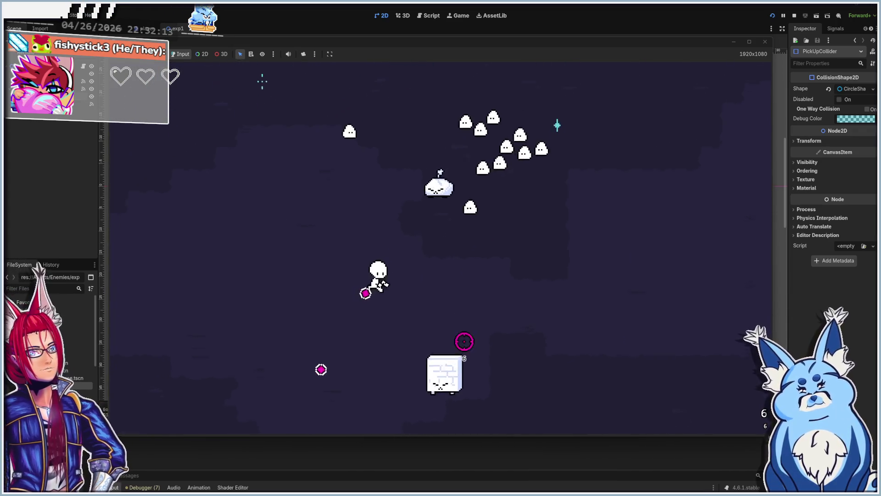
key(s)
click(485, 248)
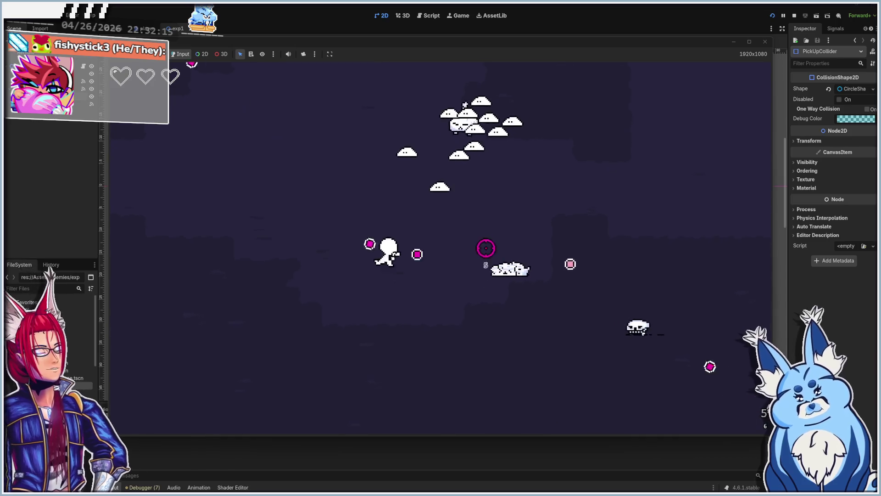
click(474, 189)
click(494, 188)
click(516, 177)
click(528, 211)
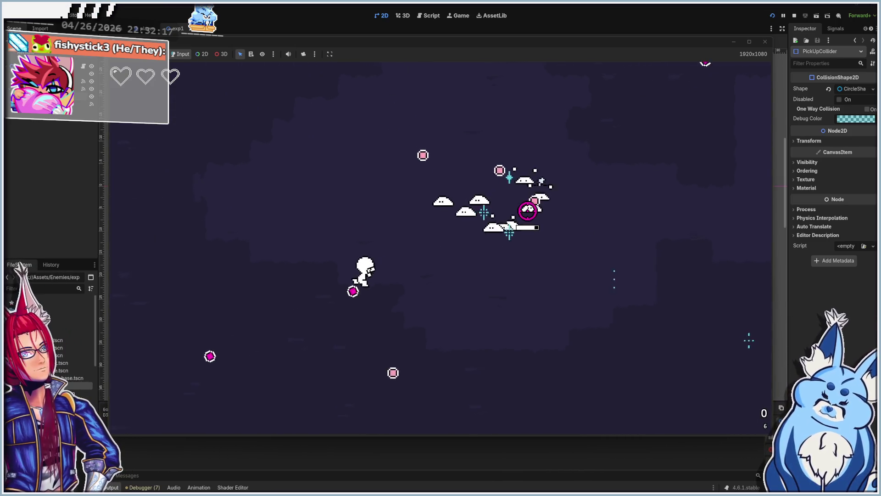
key(w)
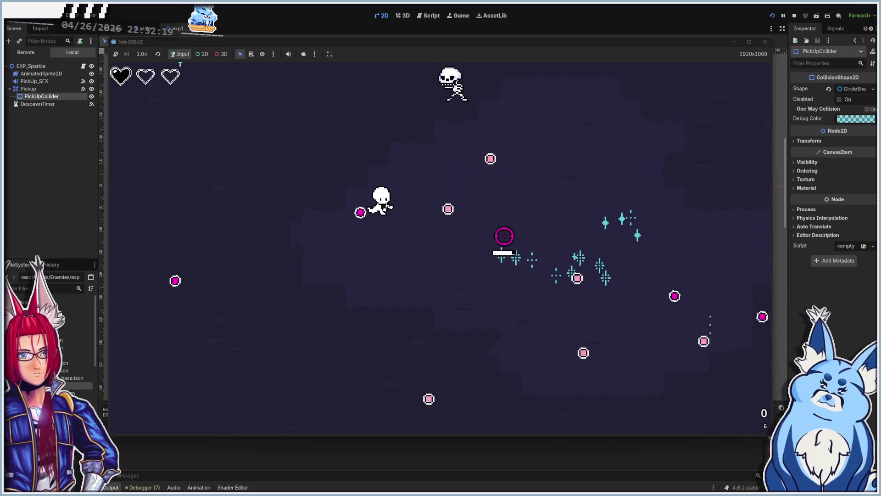
key(a)
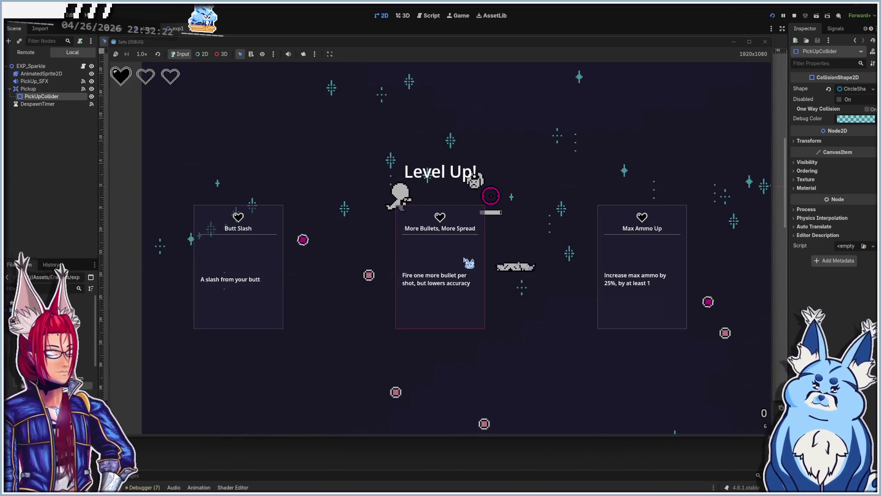
- Choose the More Bullets, More Spread and Max Ammo Up upgrades, then keep firing
click(469, 262)
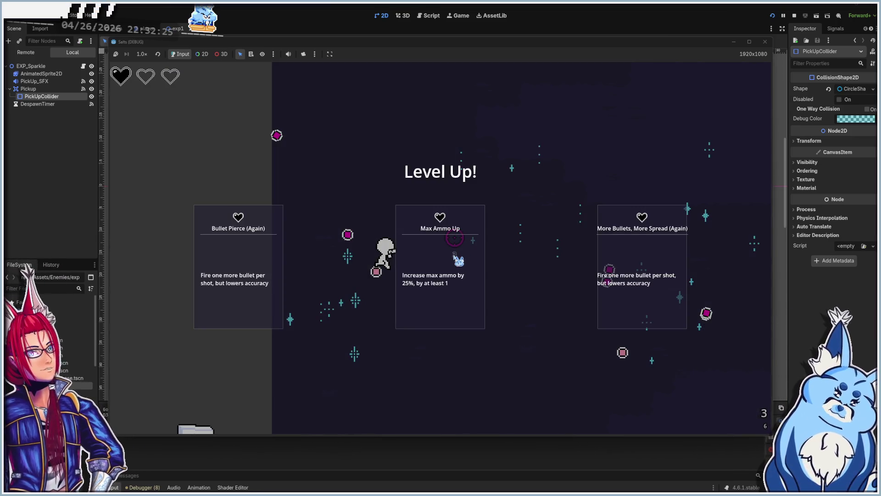
click(461, 315)
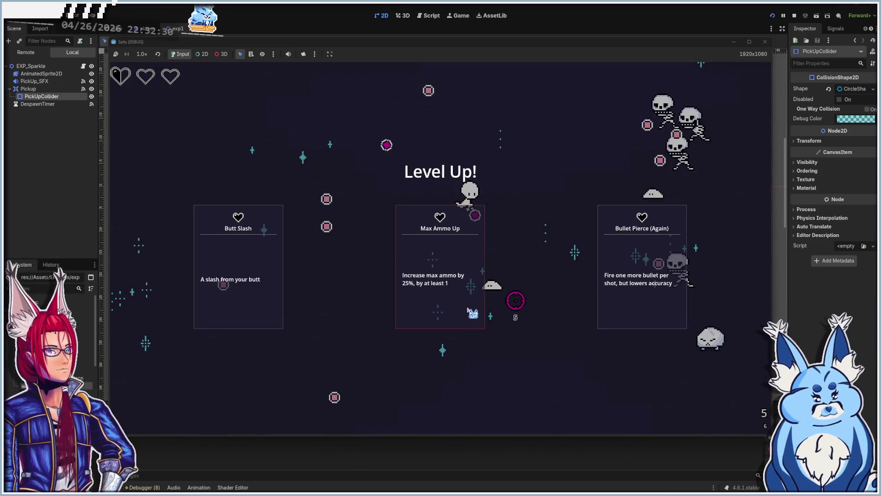
click(468, 311)
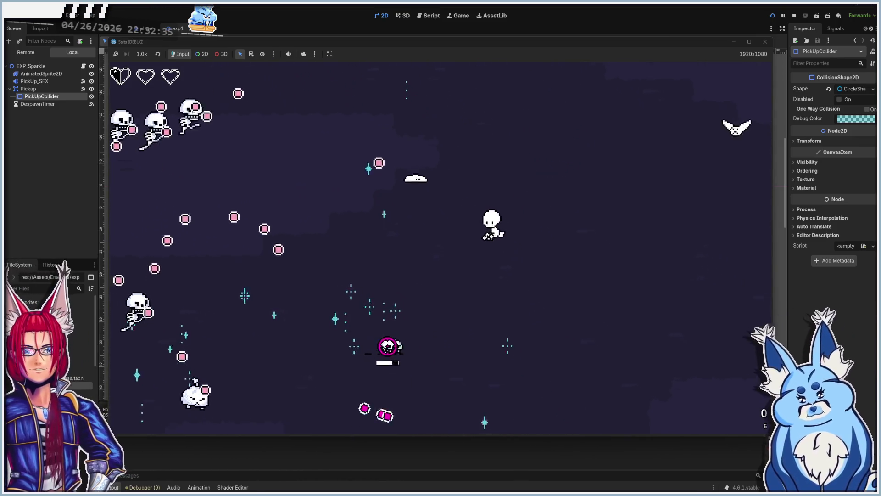
mouse_move(374, 305)
mouse_down()
mouse_move(472, 187)
mouse_move(466, 171)
mouse_move(429, 189)
mouse_up()
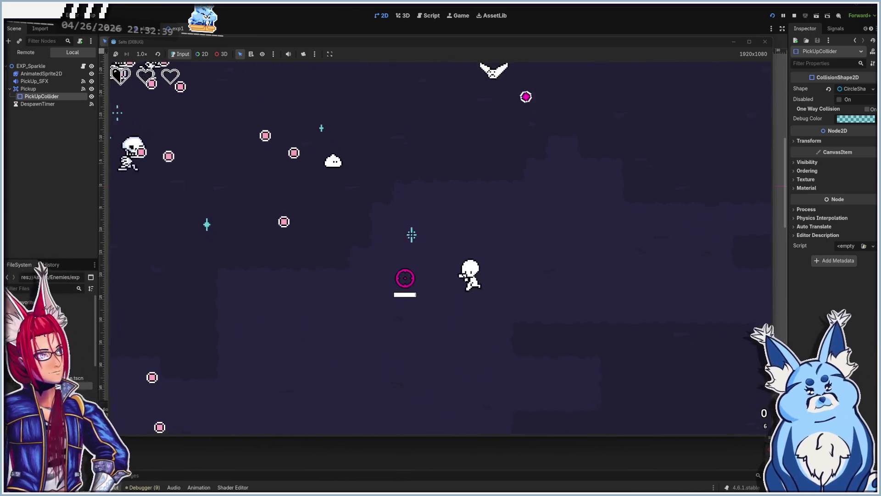
- Keep fighting, take Bigger Bullets and another upgrade card, and play until the player dies
mouse_move(322, 255)
mouse_down()
mouse_move(230, 245)
mouse_move(252, 222)
mouse_move(281, 216)
mouse_move(486, 231)
mouse_up()
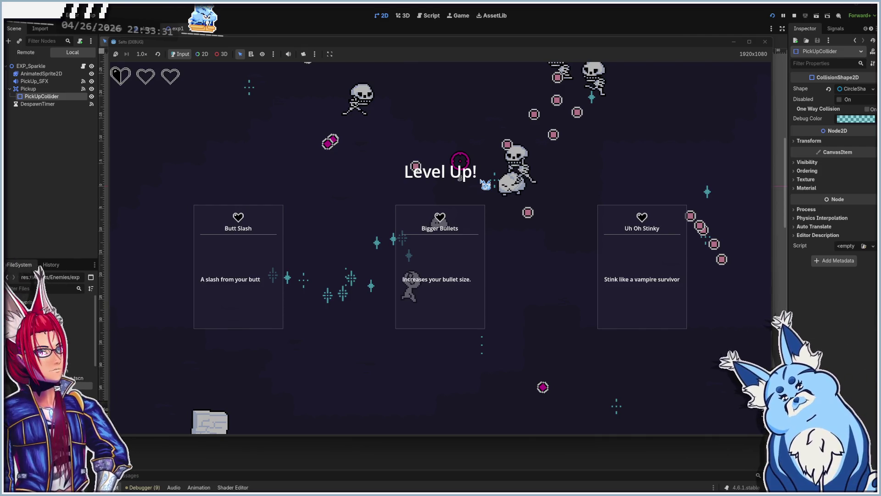
click(453, 270)
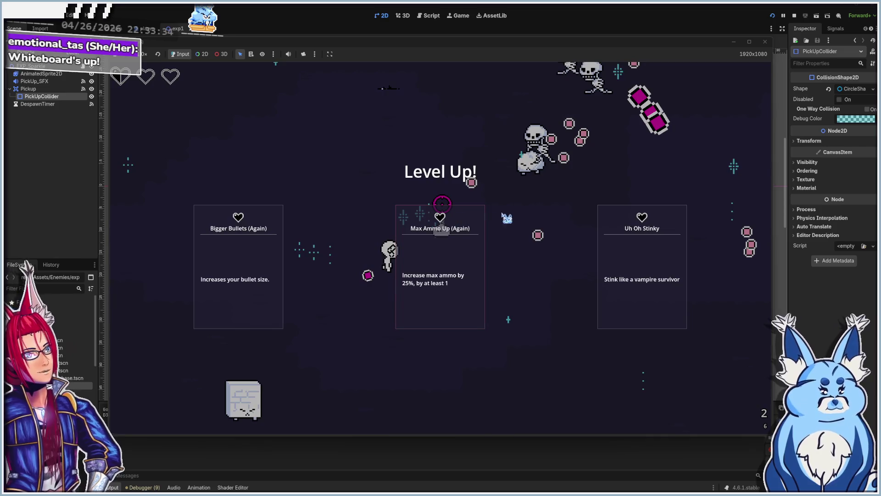
click(441, 207)
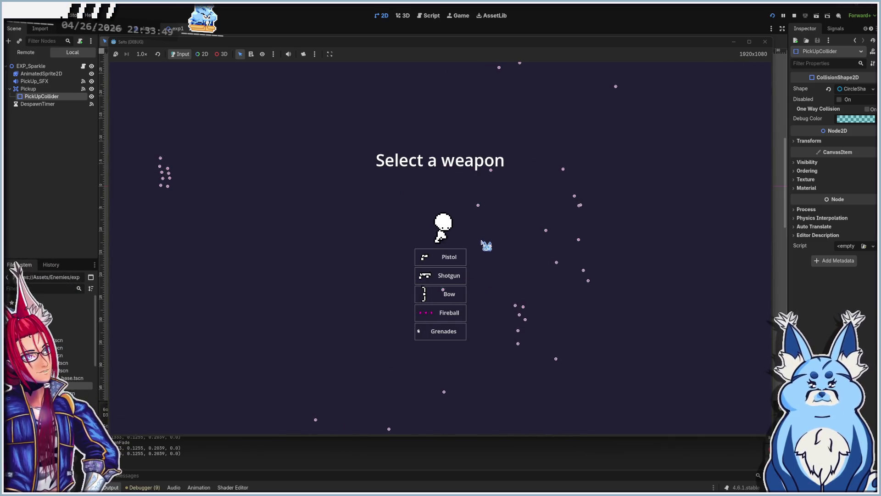
- Close the running game window to return to the EXP orb scene in the editor
click(764, 42)
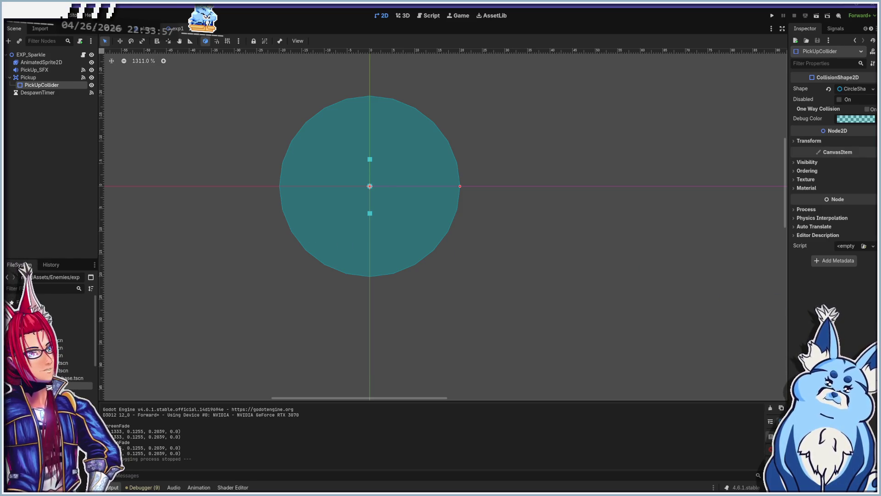
key(alt+Tab)
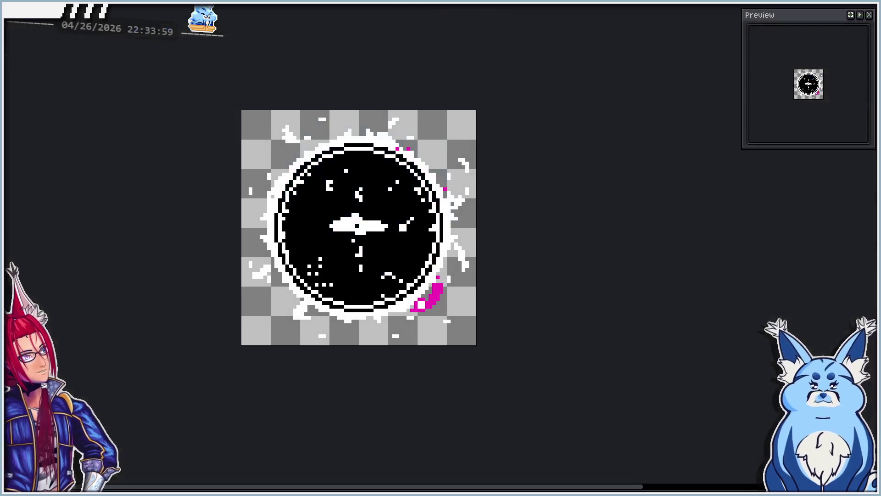